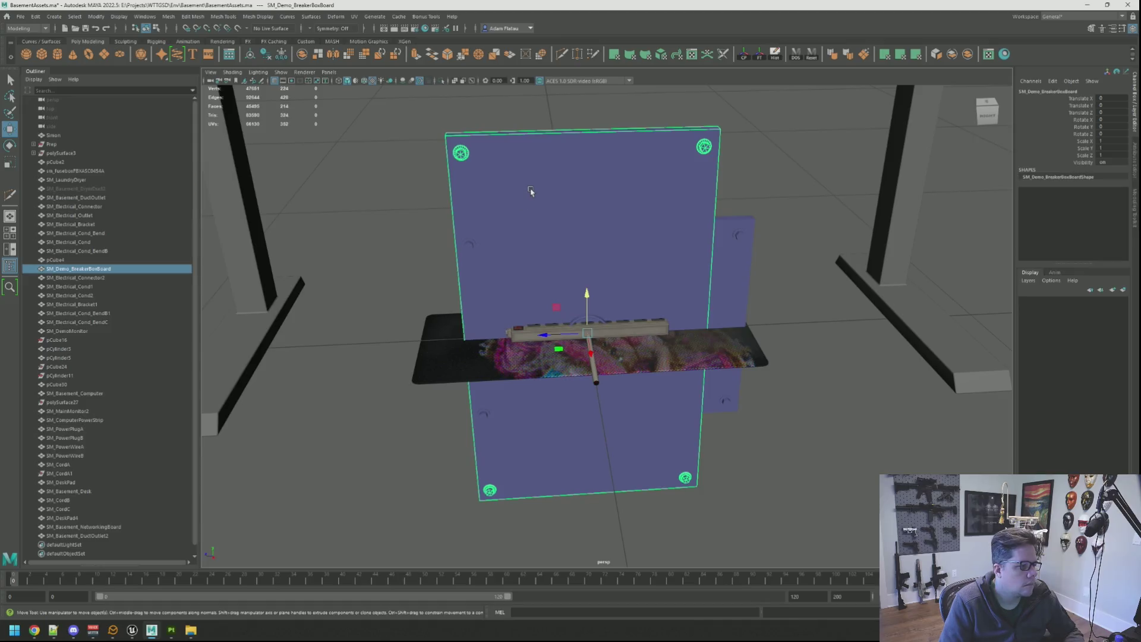
Re-export the selected board to SM_Demo_BreakerBoxBoard.fbx, replacing the existing file.
key(ctrl+alt+e)
text(S)
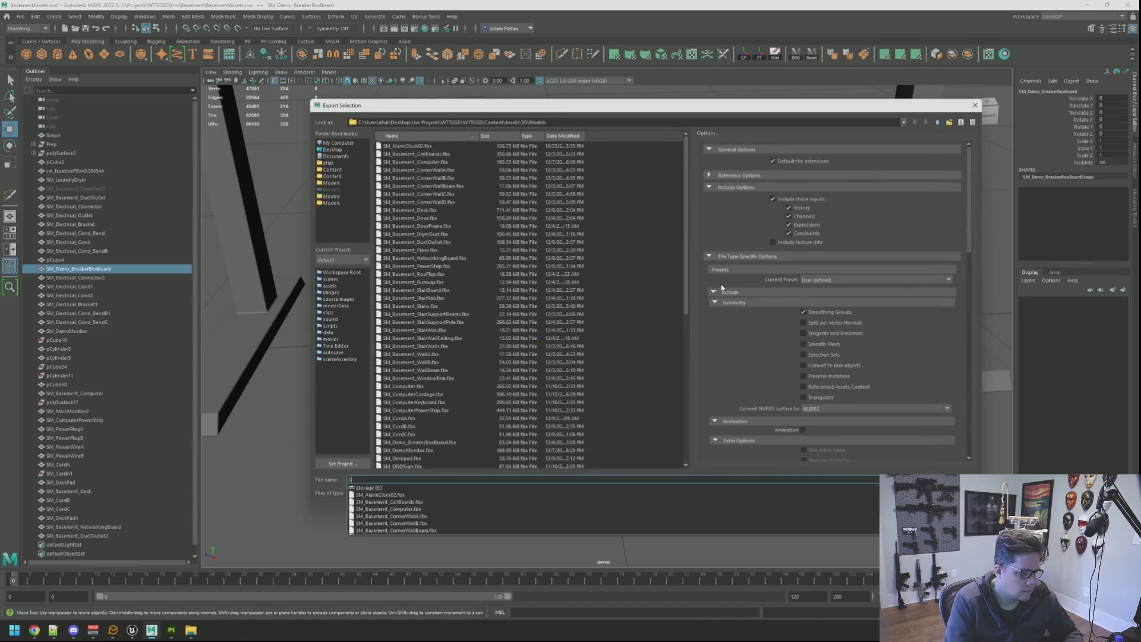
text(M_d)
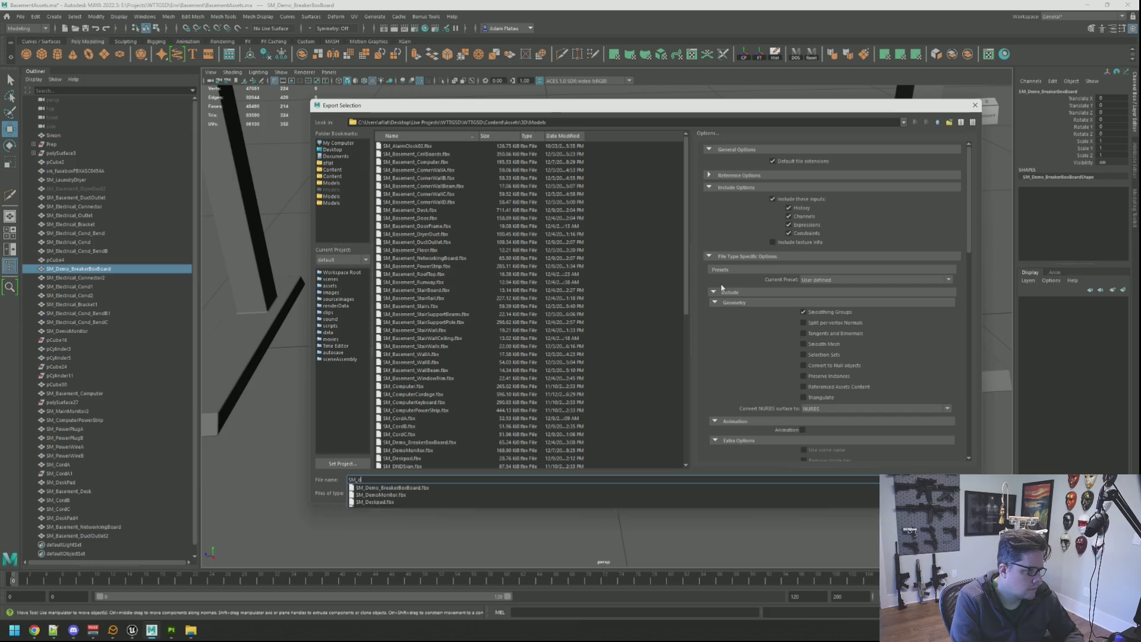
text(emo_b)
key(Down)
key(Return)
key(Return)
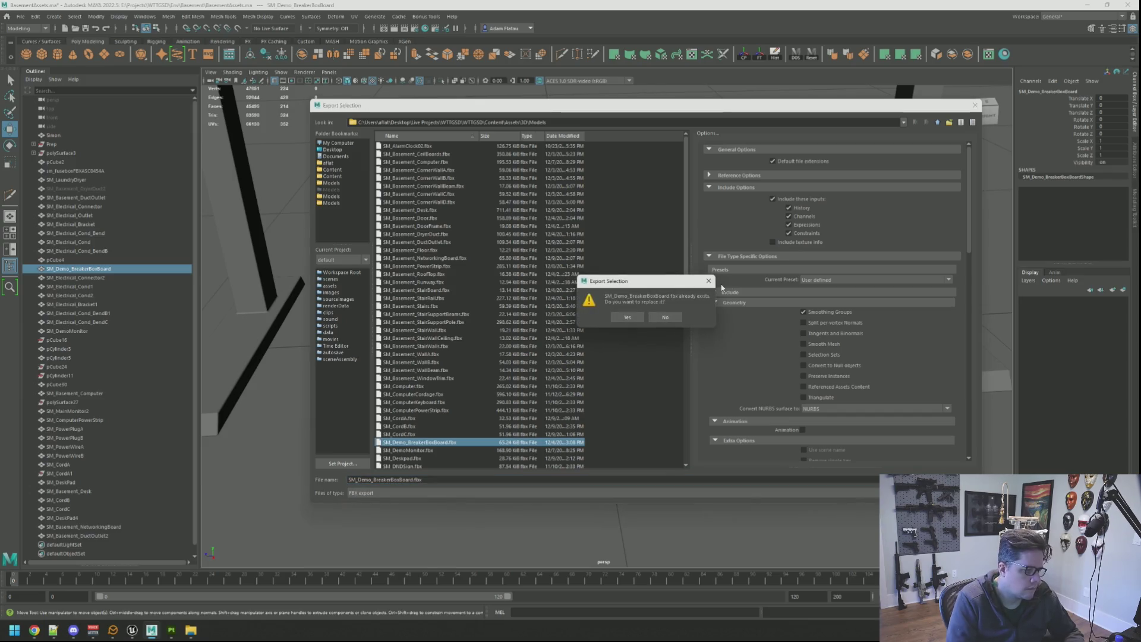
click(627, 317)
click(813, 271)
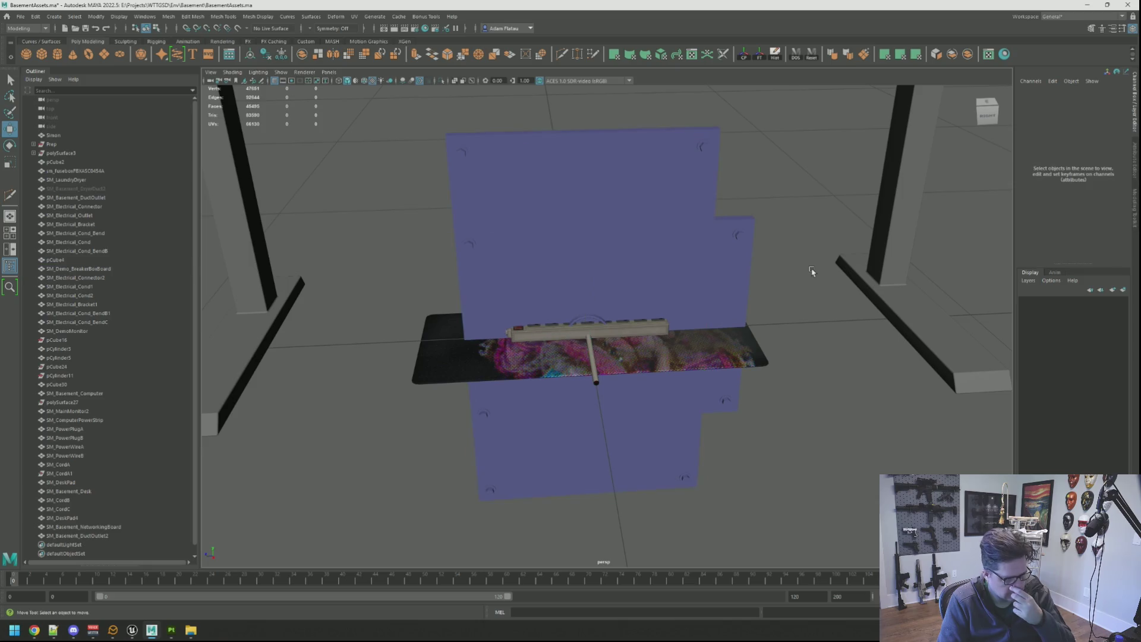
click(132, 630)
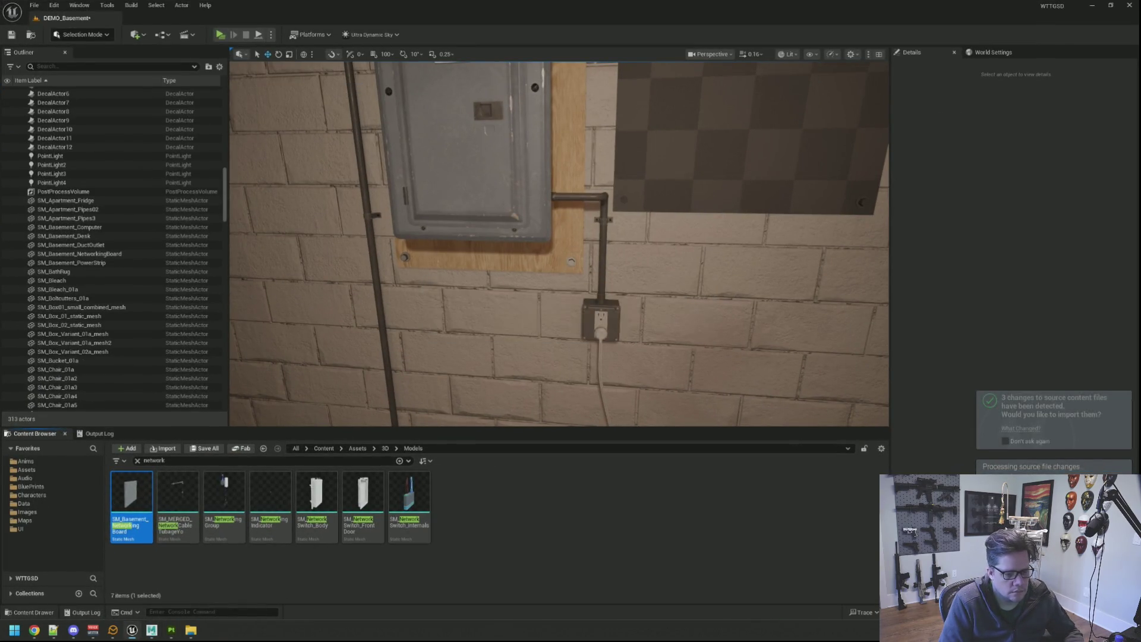
Select the SM_Basement_NetworkingBoard actor and open its mesh in the Static Mesh Editor.
click(645, 223)
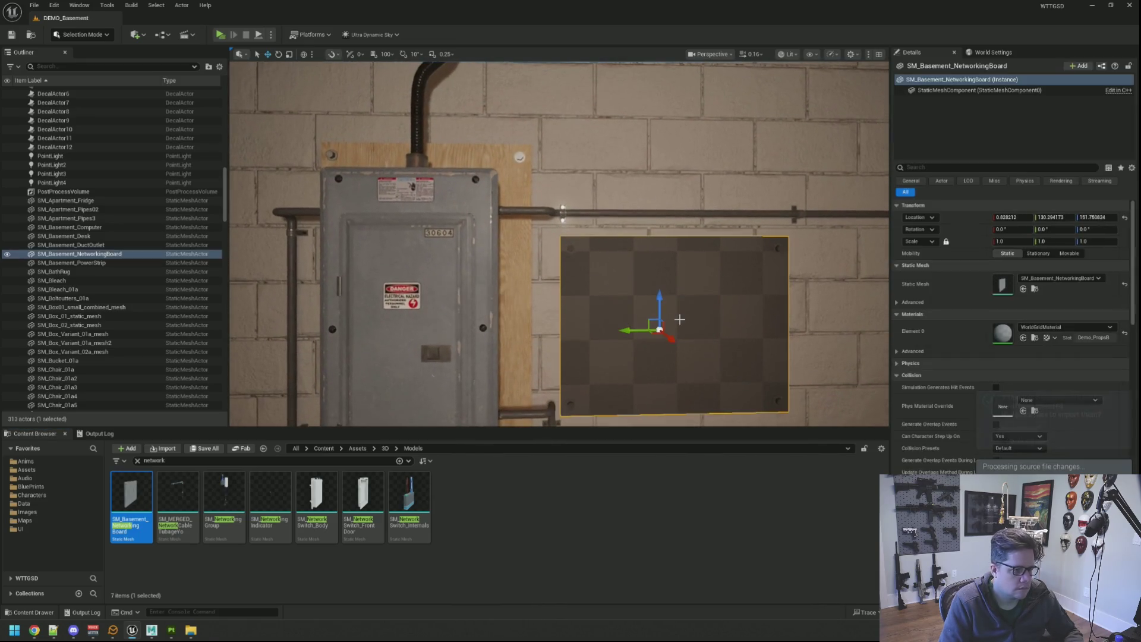
key(f)
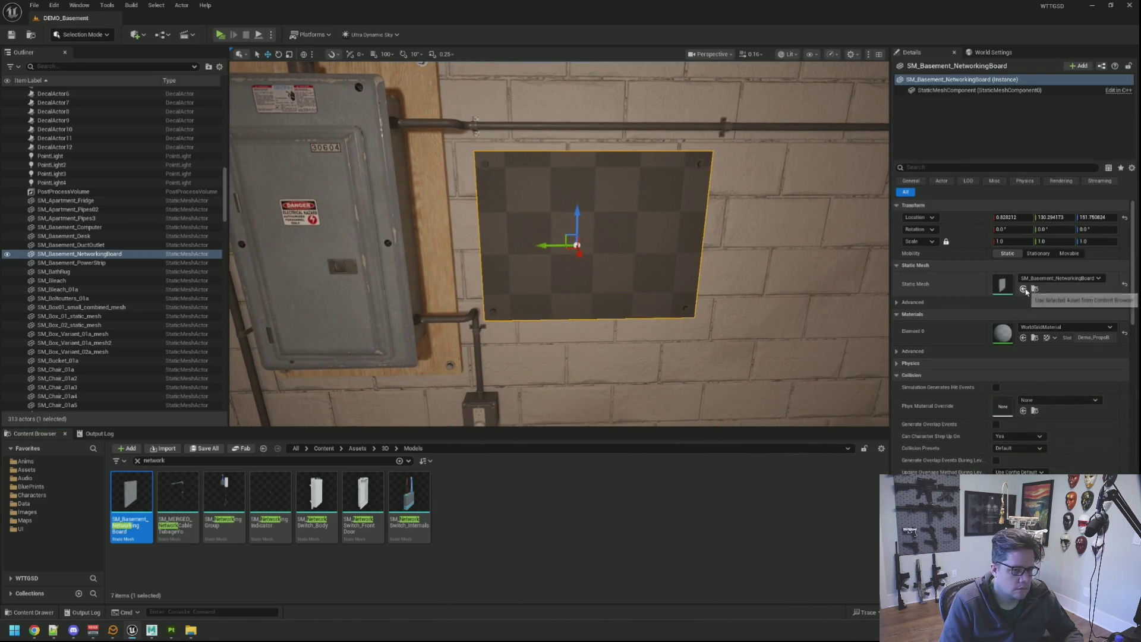
click(1035, 289)
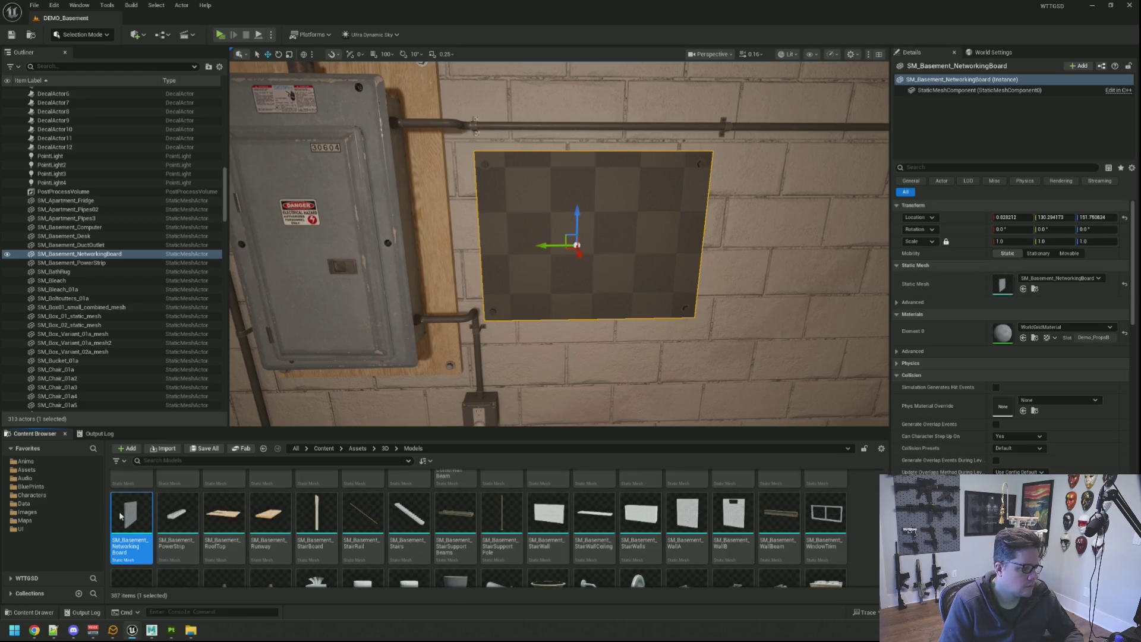
double_click(121, 516)
Set the board's Element 0 material to MI_Demo_PropsB.
click(880, 187)
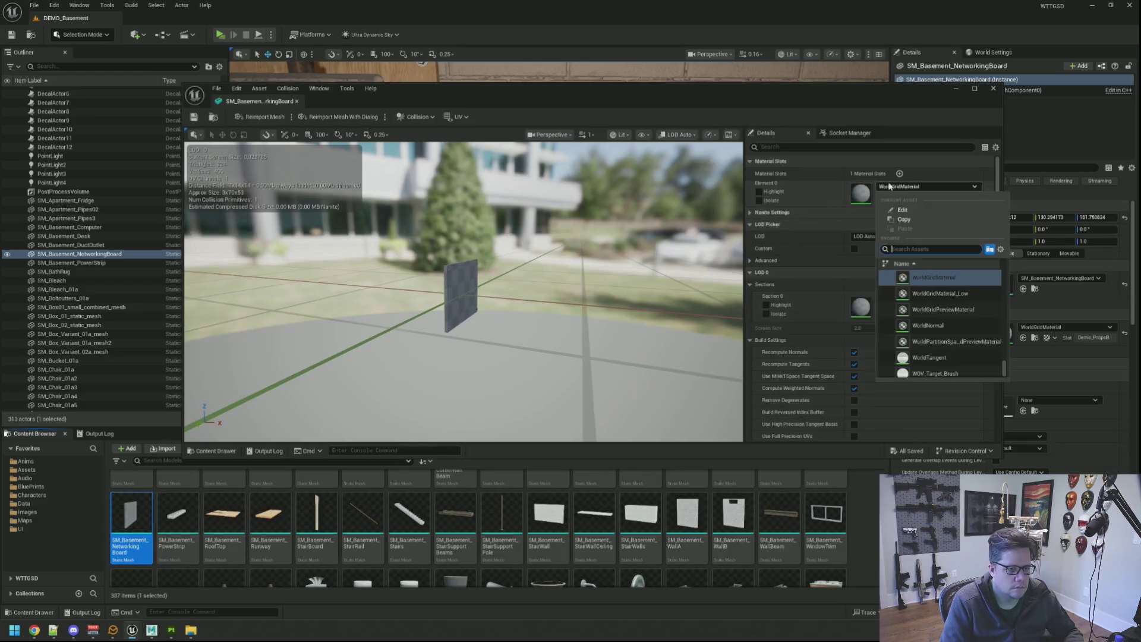
text(DemoProps)
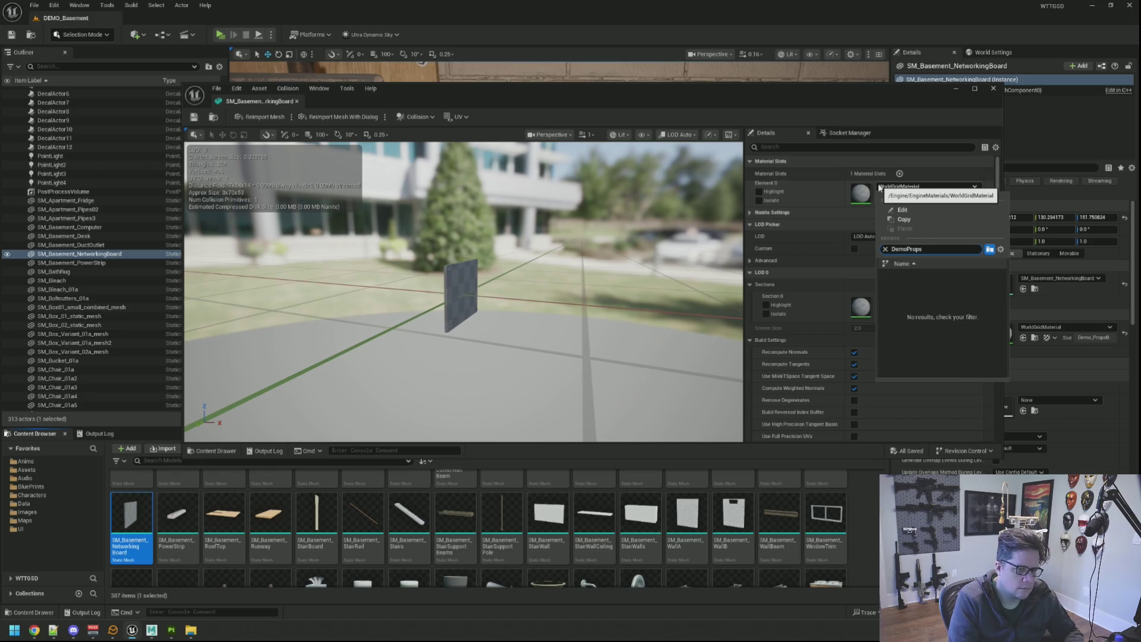
key(ctrl+a)
text(Demo_pr)
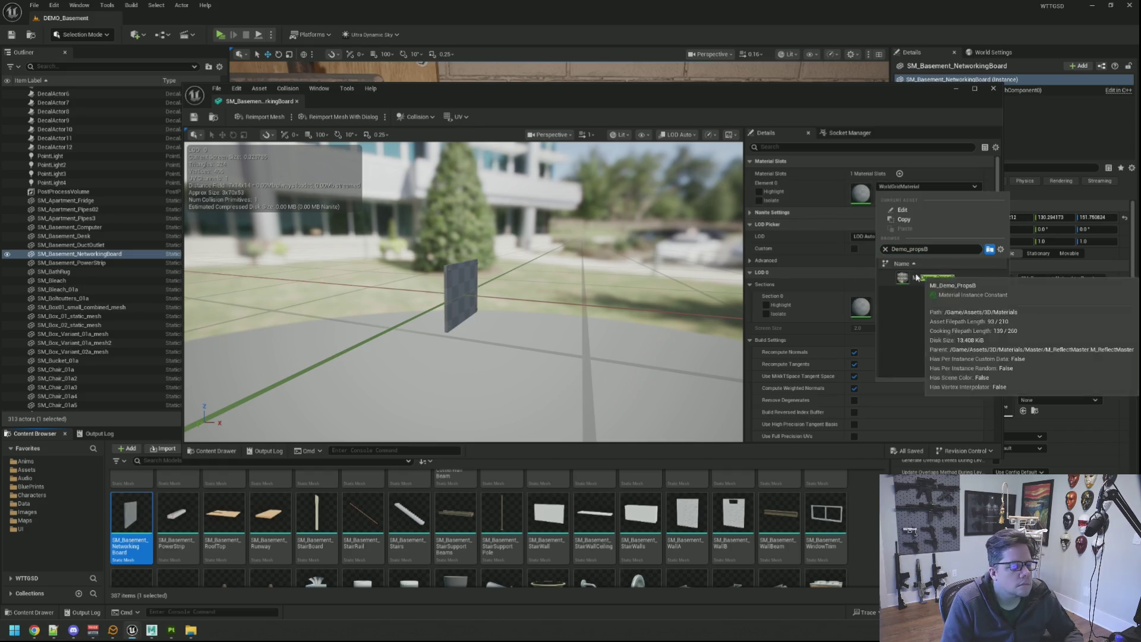
click(916, 277)
Inspect the dark board material, then save the mesh and close the editor.
scroll(463, 291, up, 5)
drag(464, 292, 339, 277)
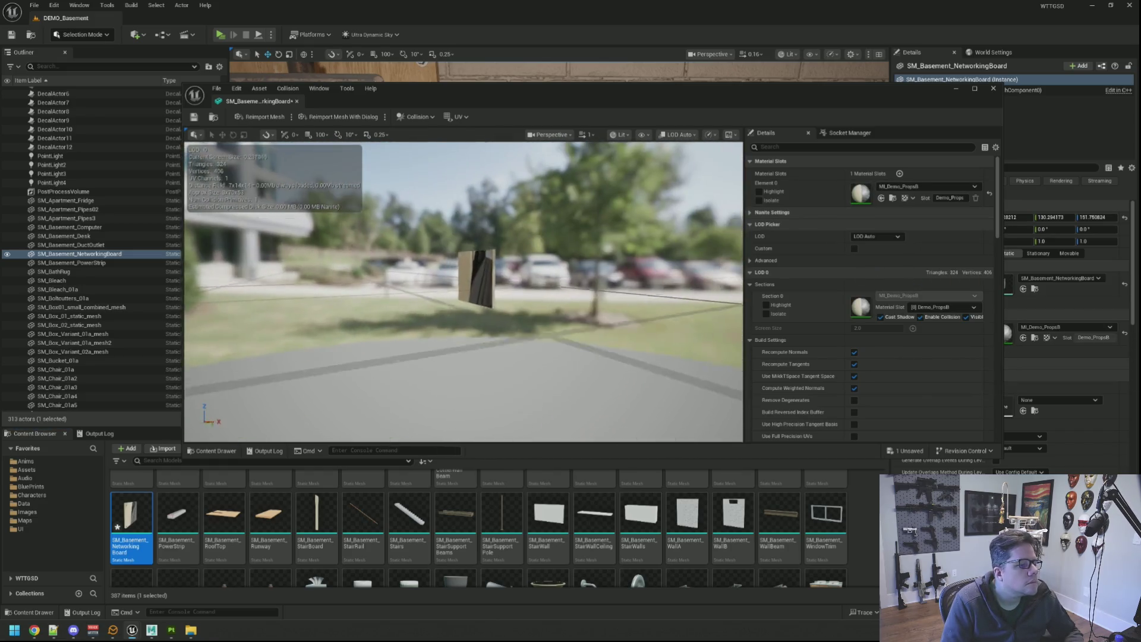
scroll(463, 291, up, 5)
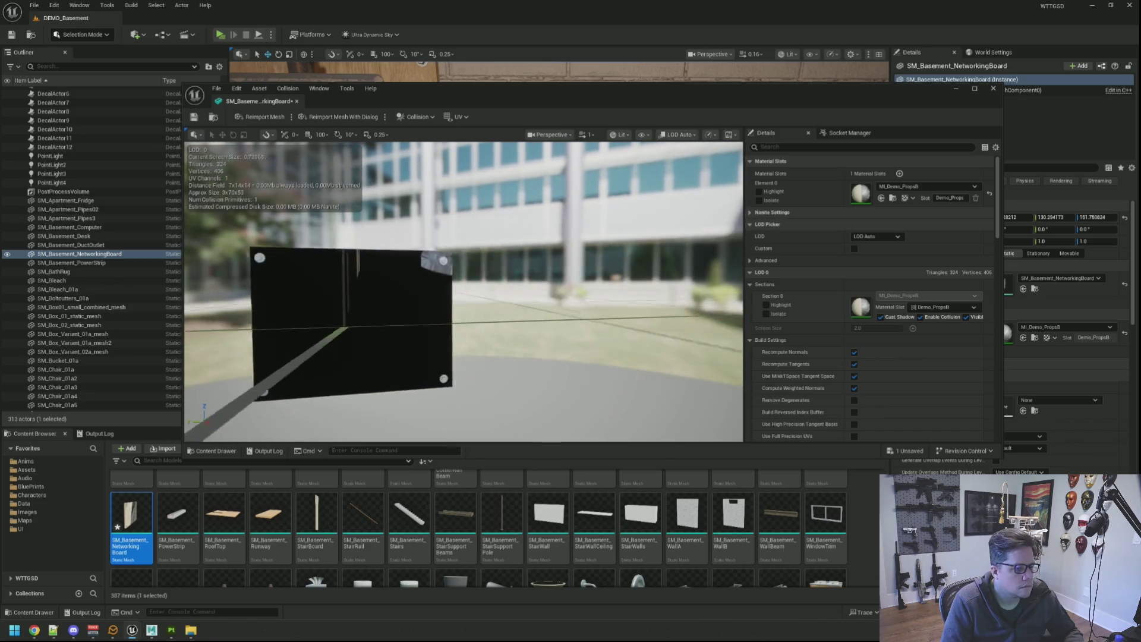
drag(286, 156, 293, 157)
click(195, 118)
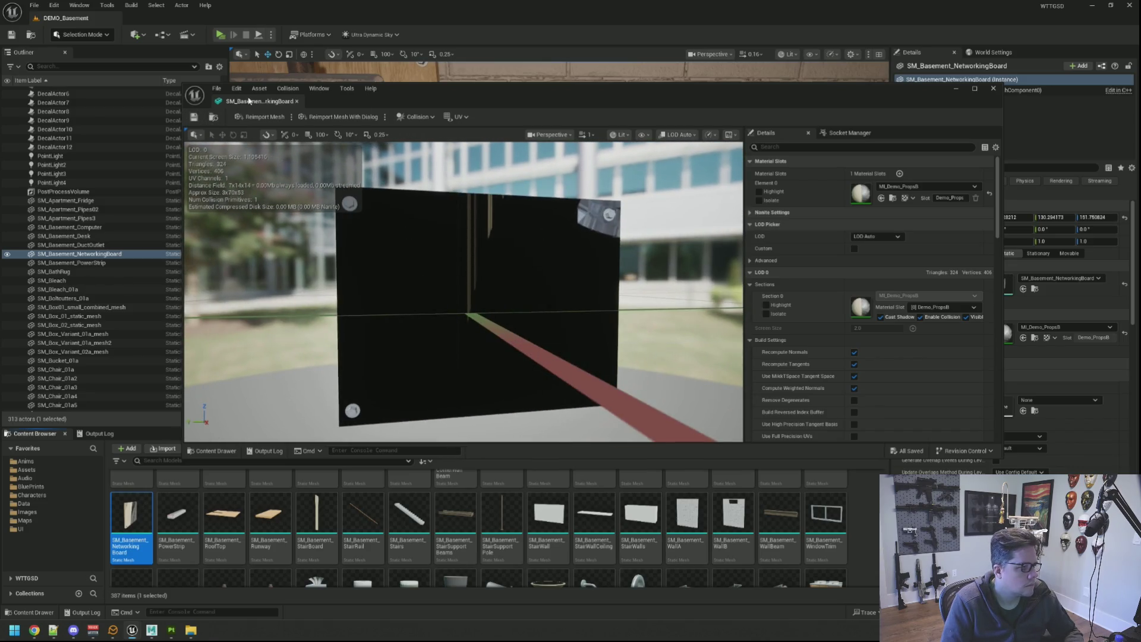
click(509, 165)
mouse_move(508, 165)
mouse_down()
mouse_move(508, 178)
mouse_move(535, 172)
mouse_move(511, 179)
mouse_move(512, 154)
mouse_move(451, 158)
mouse_move(440, 143)
mouse_up()
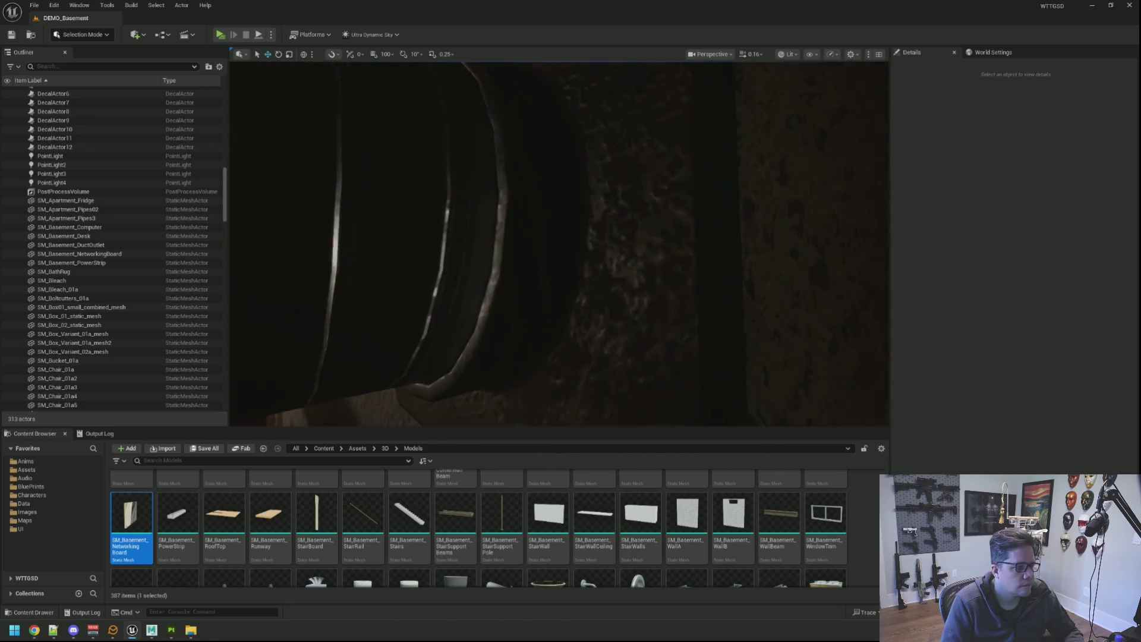
Fly past the duct outlet and water heater to the electrical panel, then minimize Unreal.
mouse_move(440, 143)
mouse_down()
mouse_move(417, 152)
mouse_move(428, 139)
mouse_up()
drag(535, 178, 523, 190)
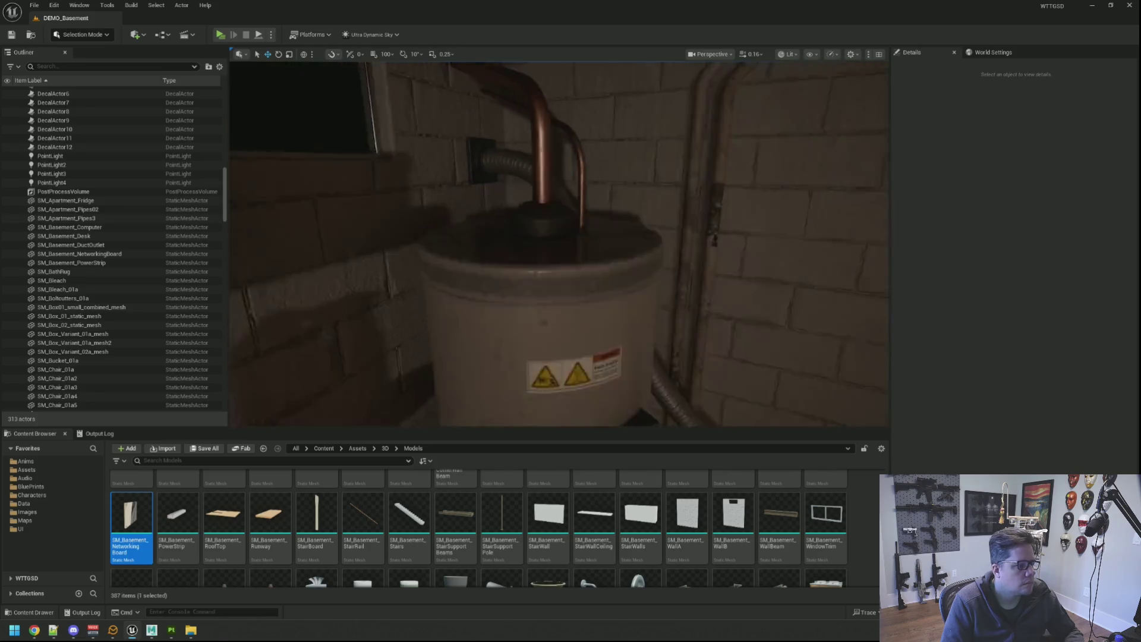
drag(559, 243, 535, 229)
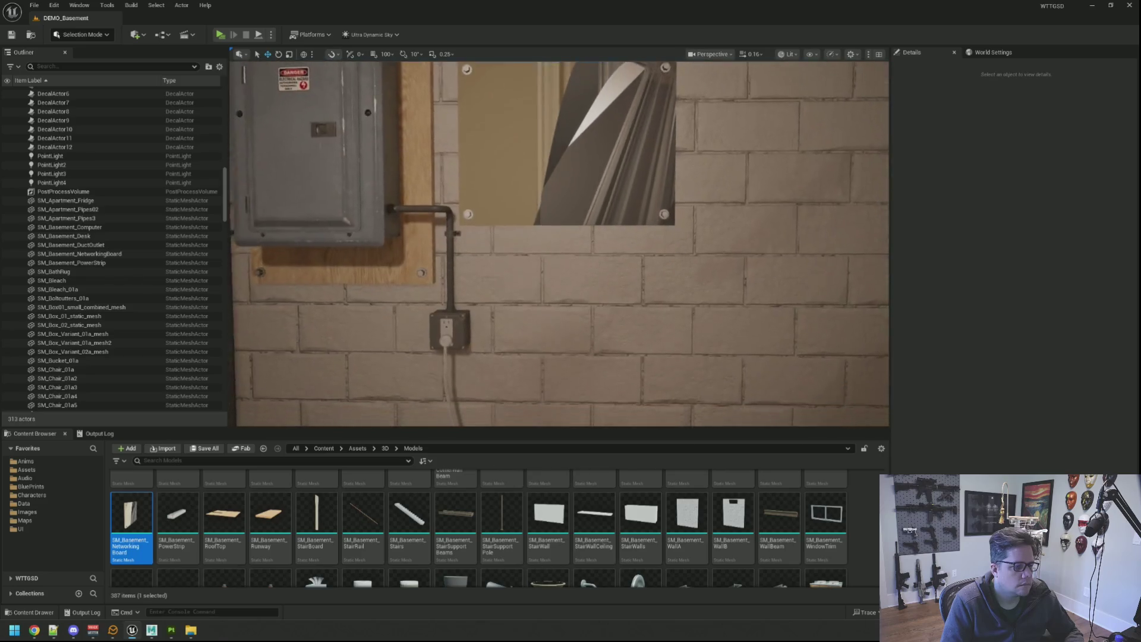
right_drag(825, 170, 825, 169)
click(1095, 6)
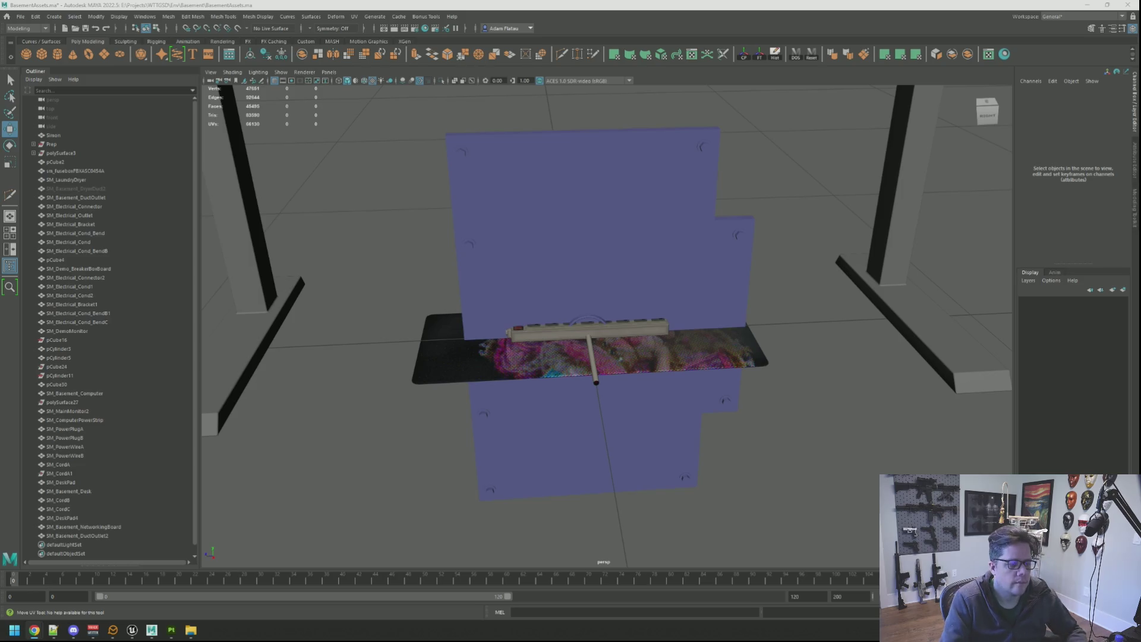
Select the duct outlet and frame it in the viewport.
scroll(912, 329, down, 5)
alt+drag(912, 329, 741, 252)
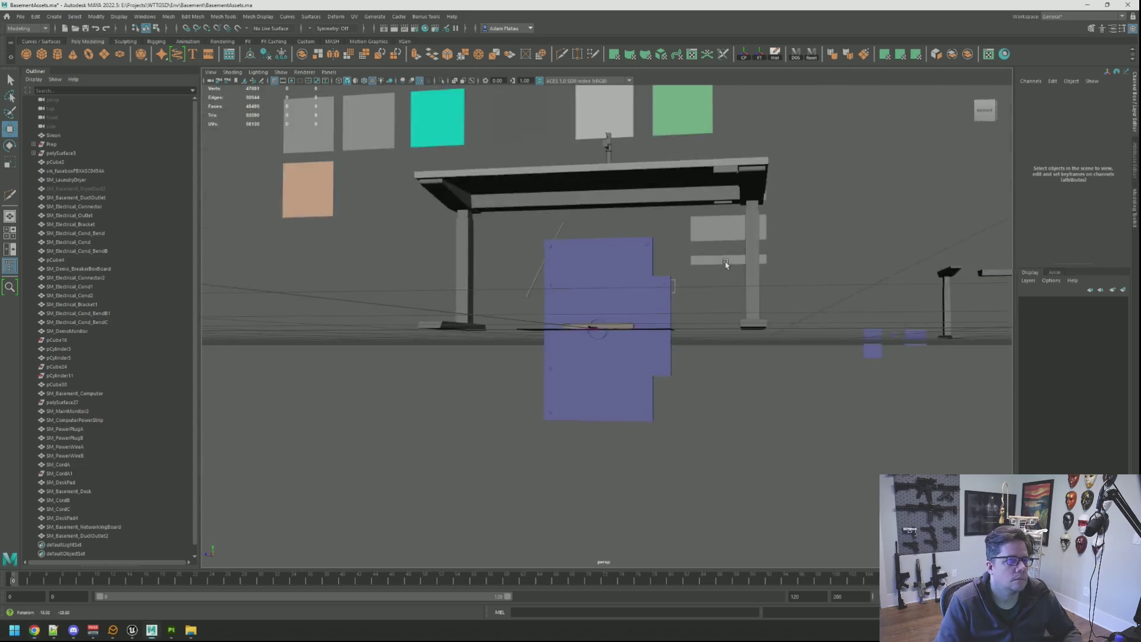
scroll(741, 252, down, 5)
click(892, 202)
key(f)
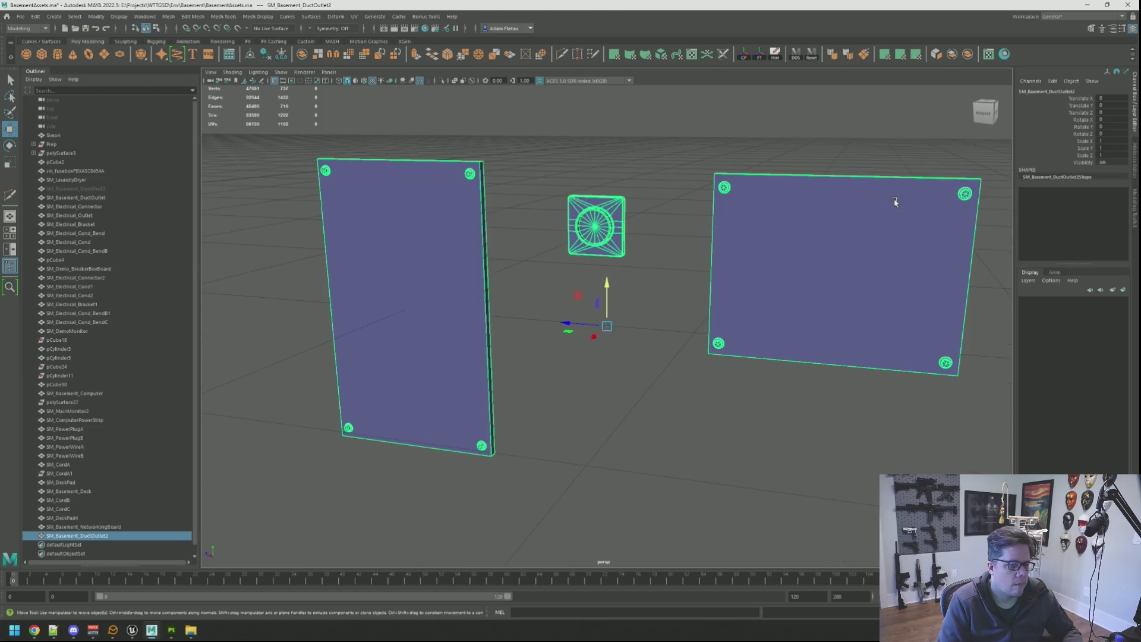
alt+drag(665, 257, 683, 265)
Export the outlet over E:\Projects\WTTGSD\Texturing\WTTGSDDemoPropsB.fbx, confirming the replace.
key(ctrl+shift+e)
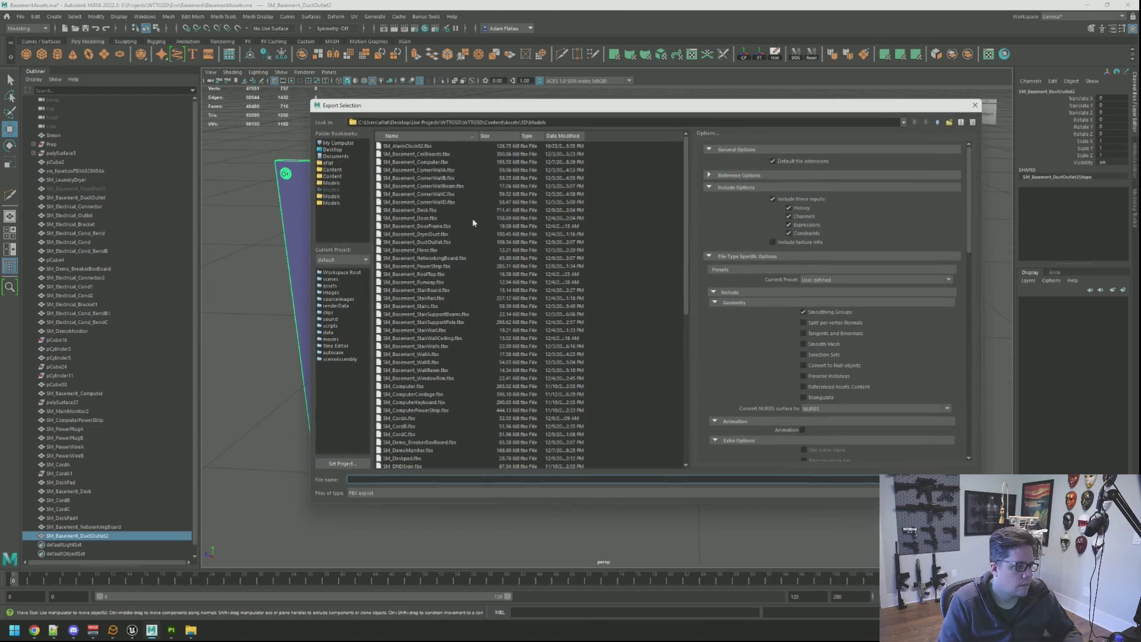
click(340, 157)
double_click(408, 169)
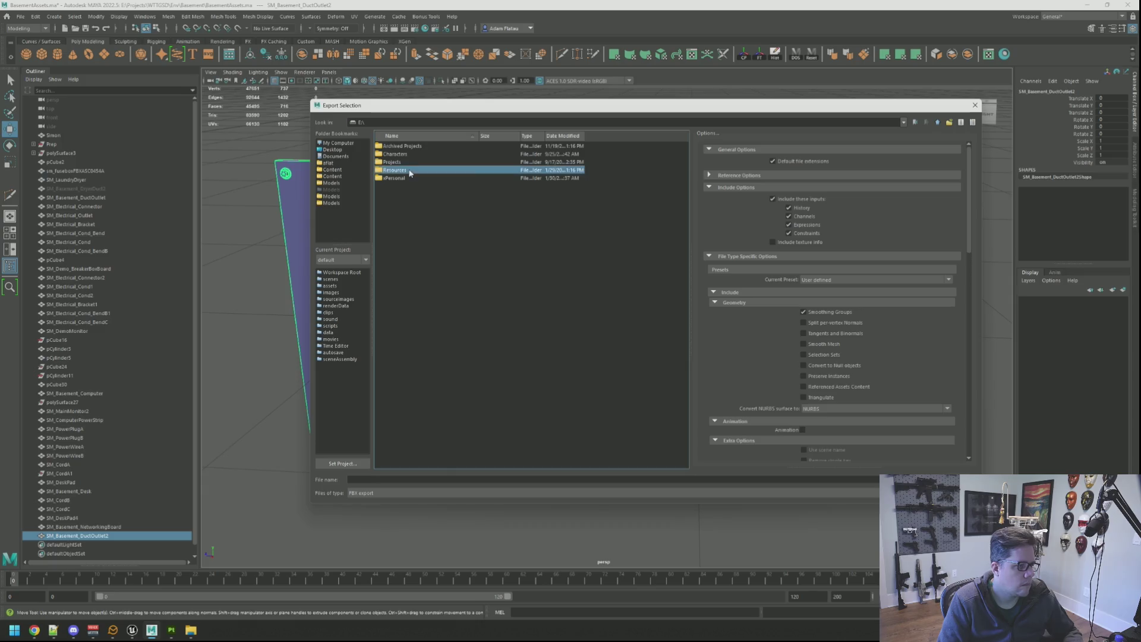
double_click(418, 283)
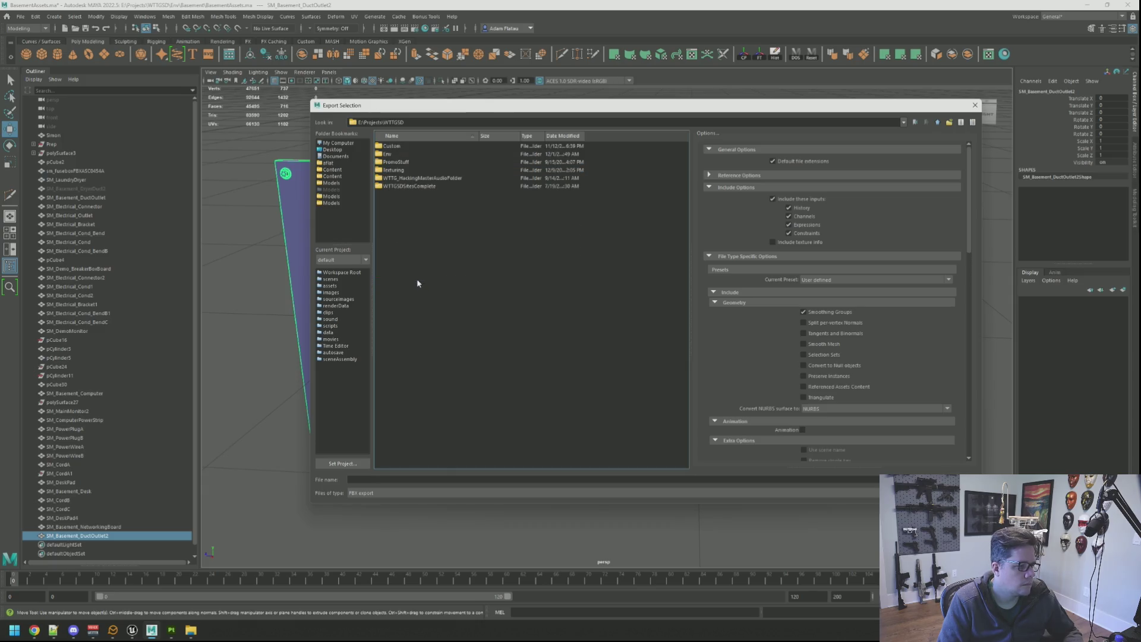
double_click(415, 170)
double_click(438, 203)
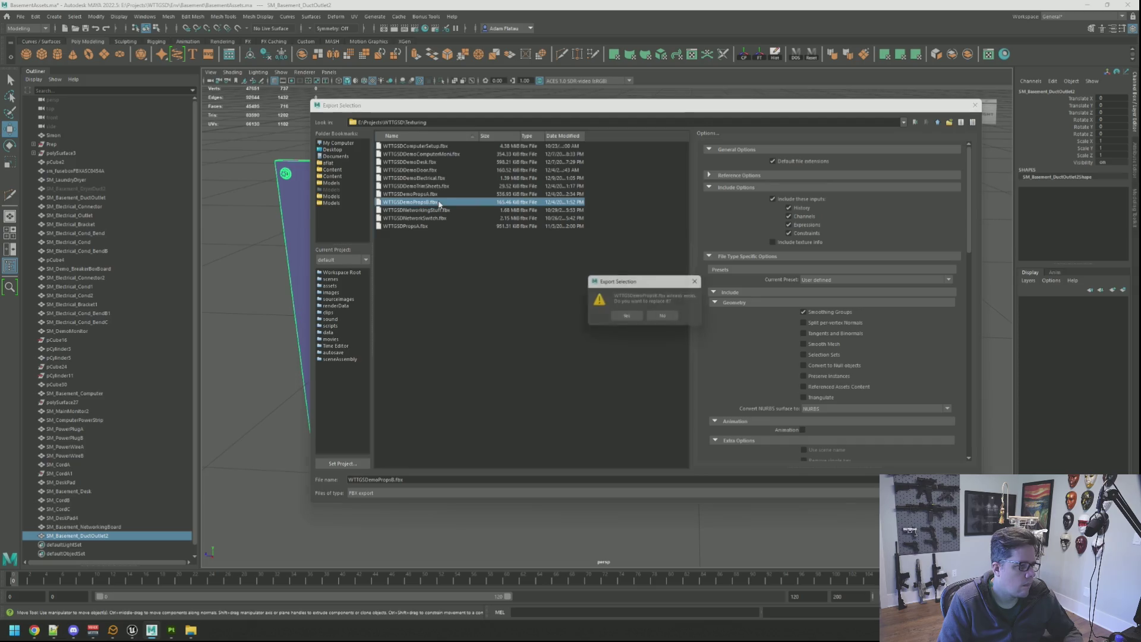
click(628, 318)
click(171, 630)
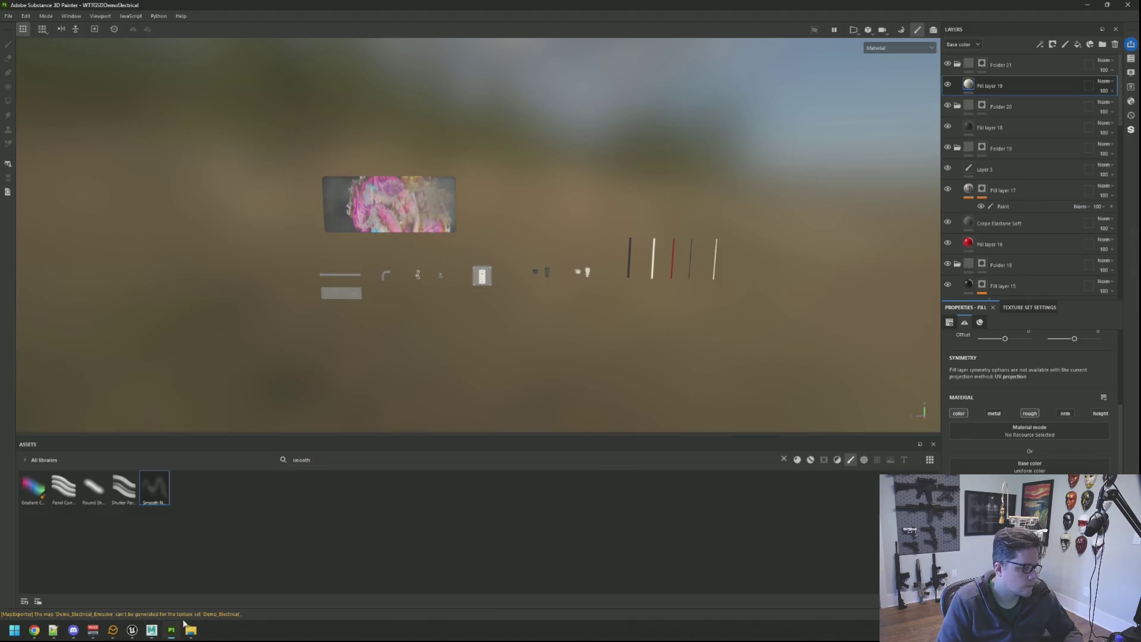
Open the WTTGSDDemoPropsB project and orbit onto the wooden board and metal plate.
alt+drag(535, 272, 557, 291)
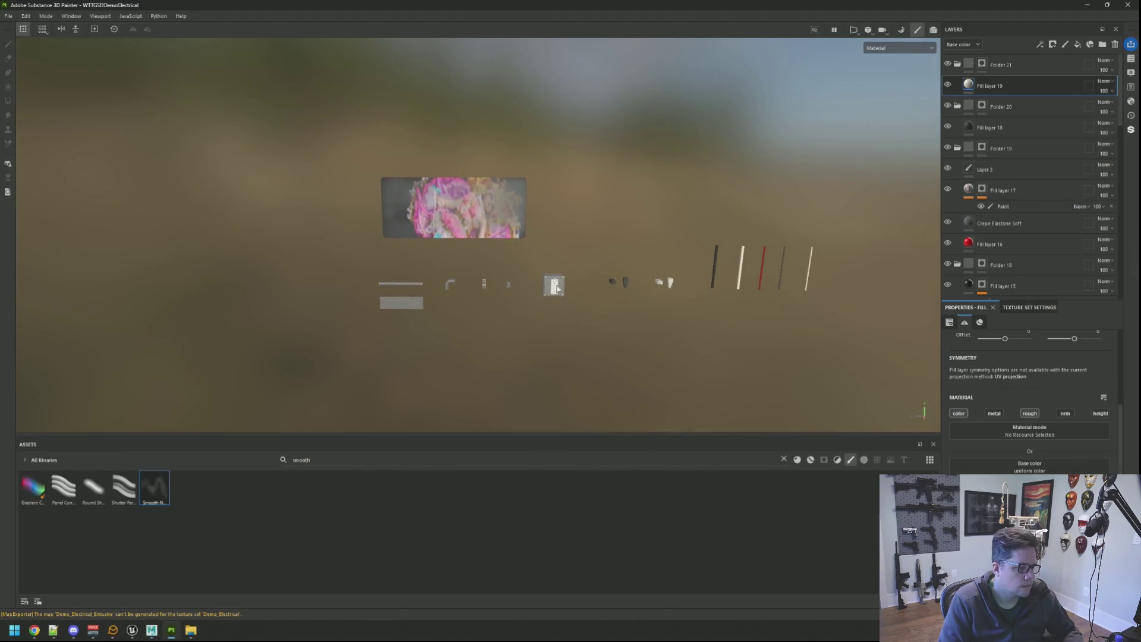
click(8, 16)
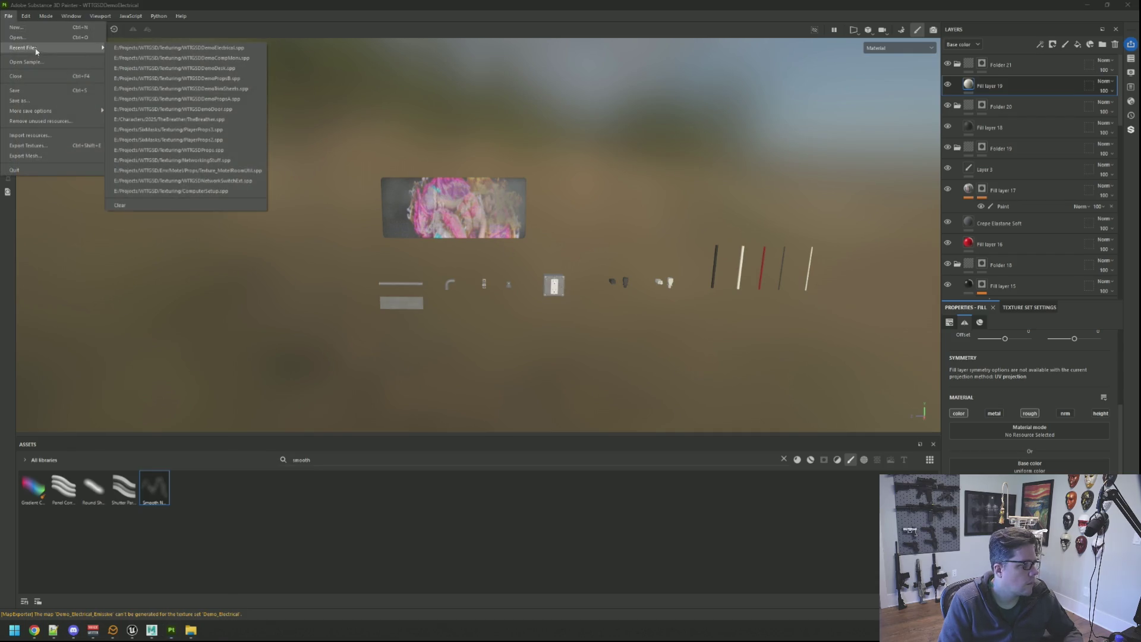
click(27, 37)
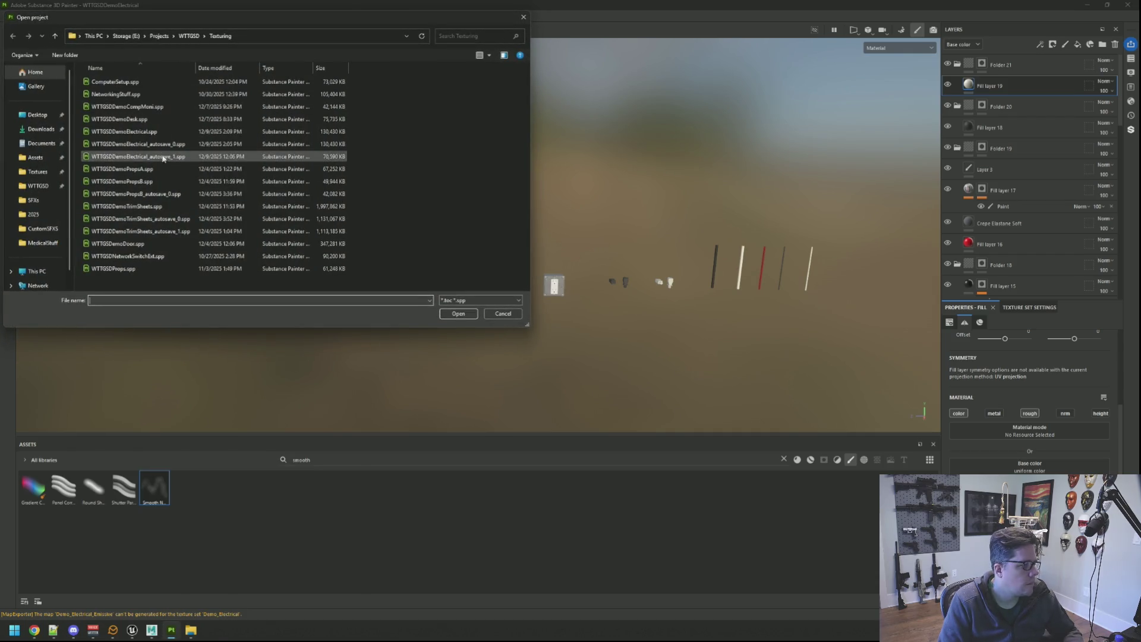
double_click(158, 182)
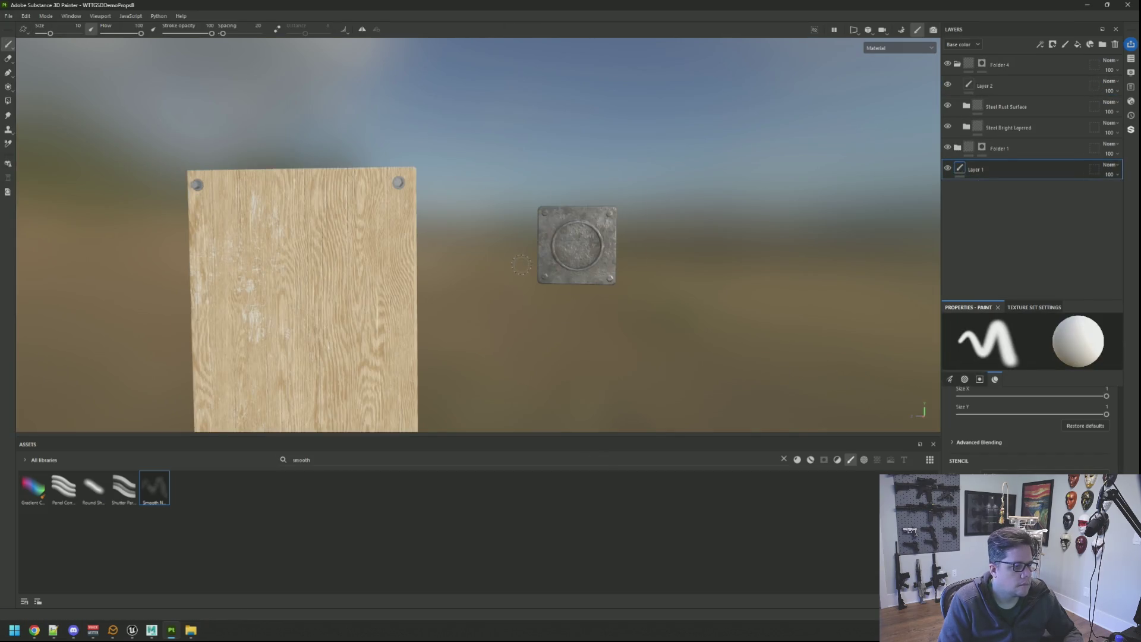
alt+drag(521, 264, 476, 238)
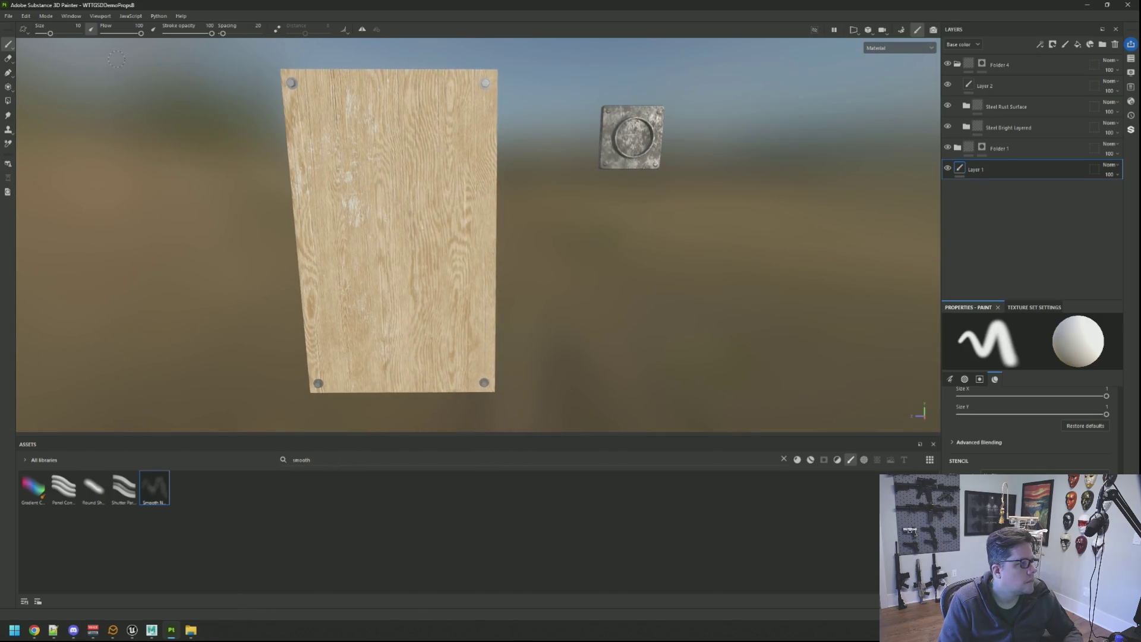
Reload the project mesh from WTTGSDemoPropsB.fbx through Project Configuration.
click(25, 16)
click(44, 47)
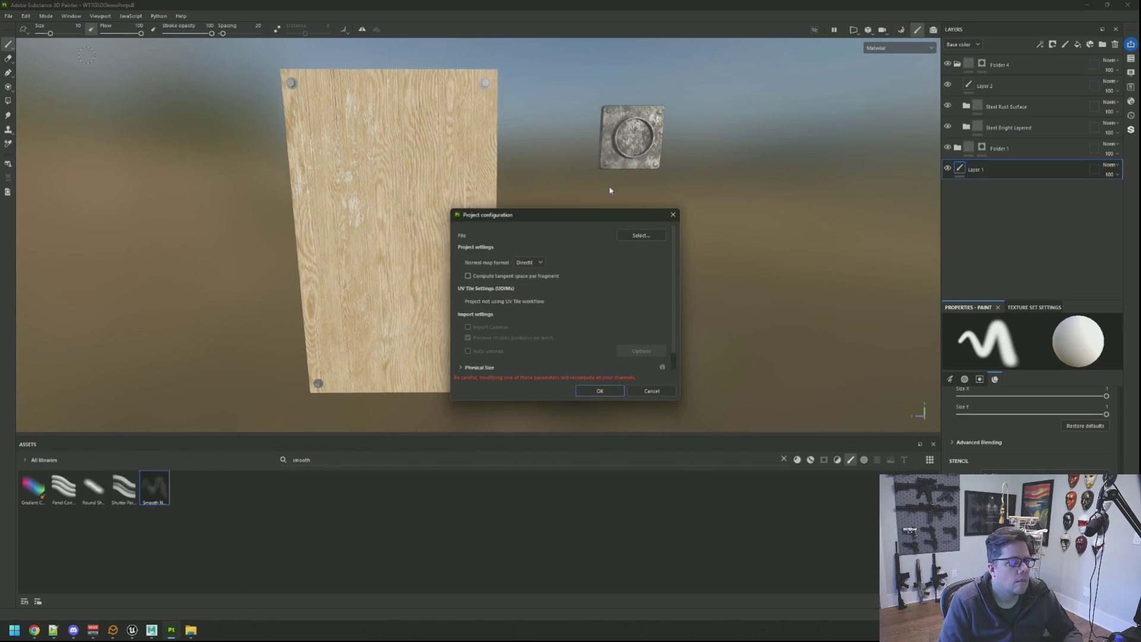
click(640, 237)
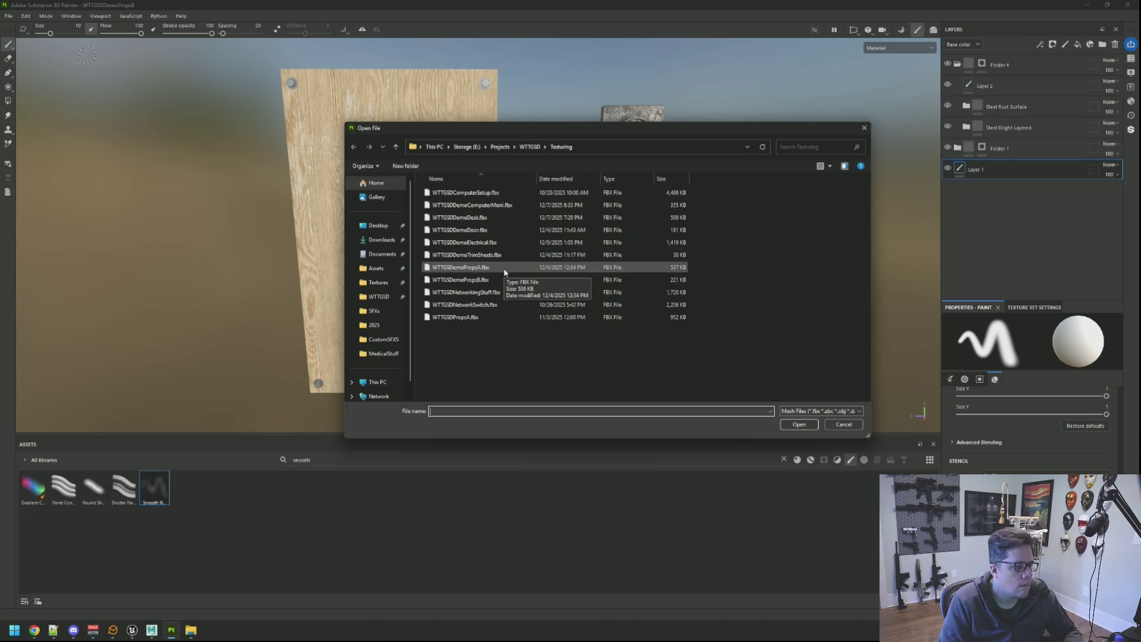
double_click(505, 279)
click(597, 391)
Show the metal plate in the 2D/3D split view, framing its bolt and ring UV islands.
alt+drag(476, 226, 654, 217)
scroll(501, 216, up, 5)
key(F1)
middle_drag(708, 218, 568, 226)
scroll(775, 197, up, 4)
mouse_move(776, 198)
middle_down()
mouse_move(889, 249)
mouse_move(891, 268)
mouse_move(795, 277)
middle_up()
mouse_move(594, 196)
alt+mouse_down()
mouse_move(619, 193)
mouse_move(275, 52)
mouse_move(416, 178)
alt+mouse_up()
scroll(275, 51, down, 3)
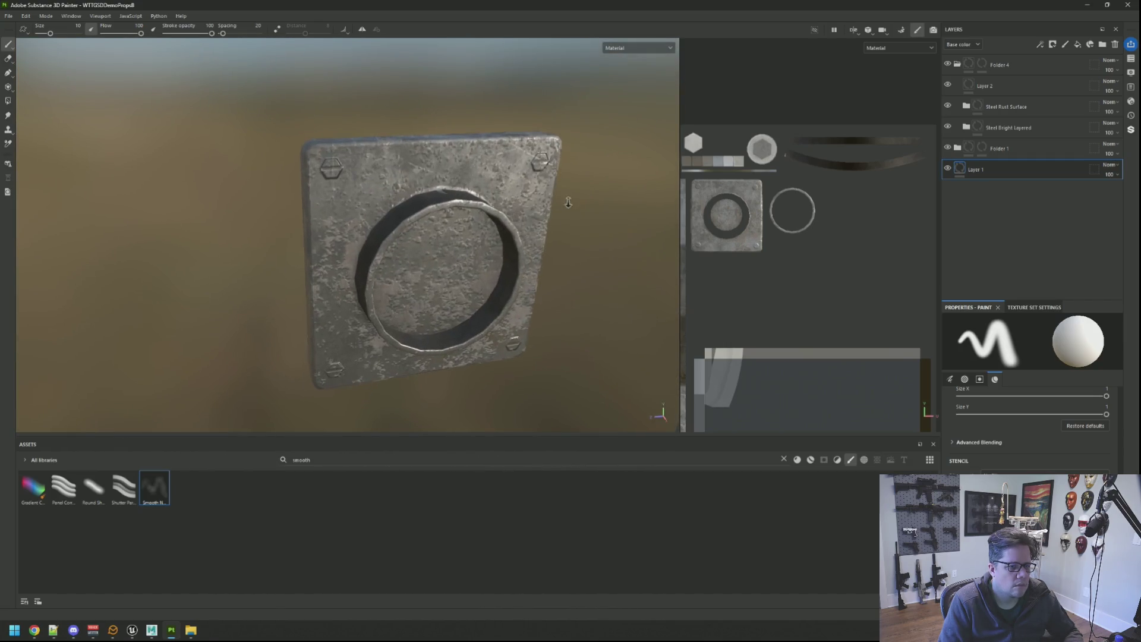
Compare the metal folder on and off, then clear Folder 4's mask.
click(947, 65)
click(948, 65)
click(947, 65)
click(947, 65)
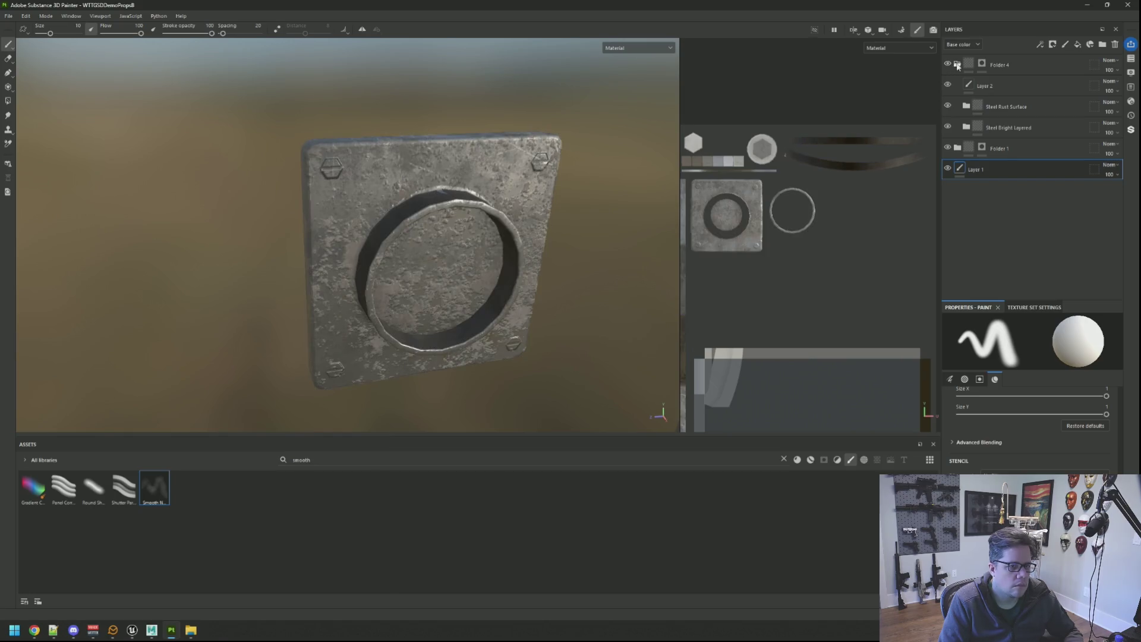
click(958, 64)
click(981, 65)
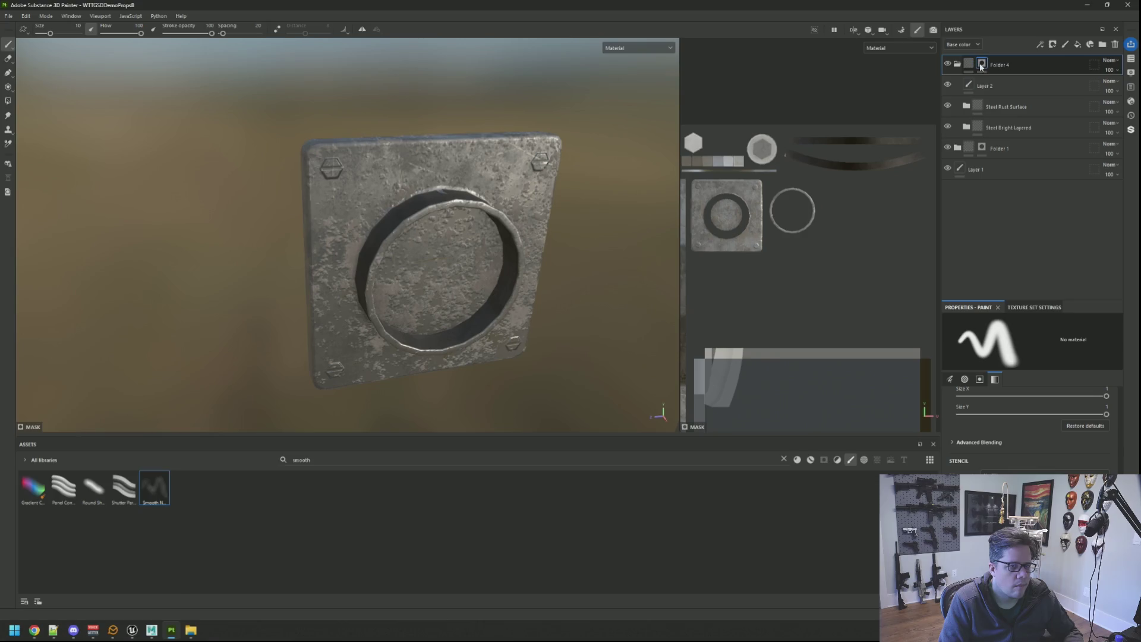
right_click(986, 66)
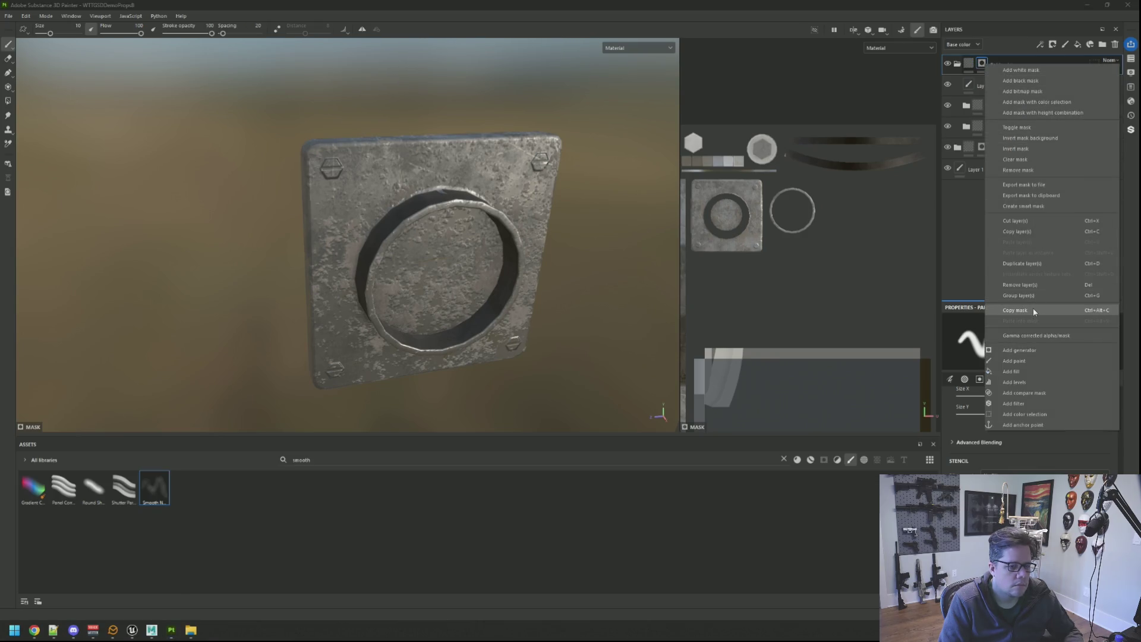
click(1015, 160)
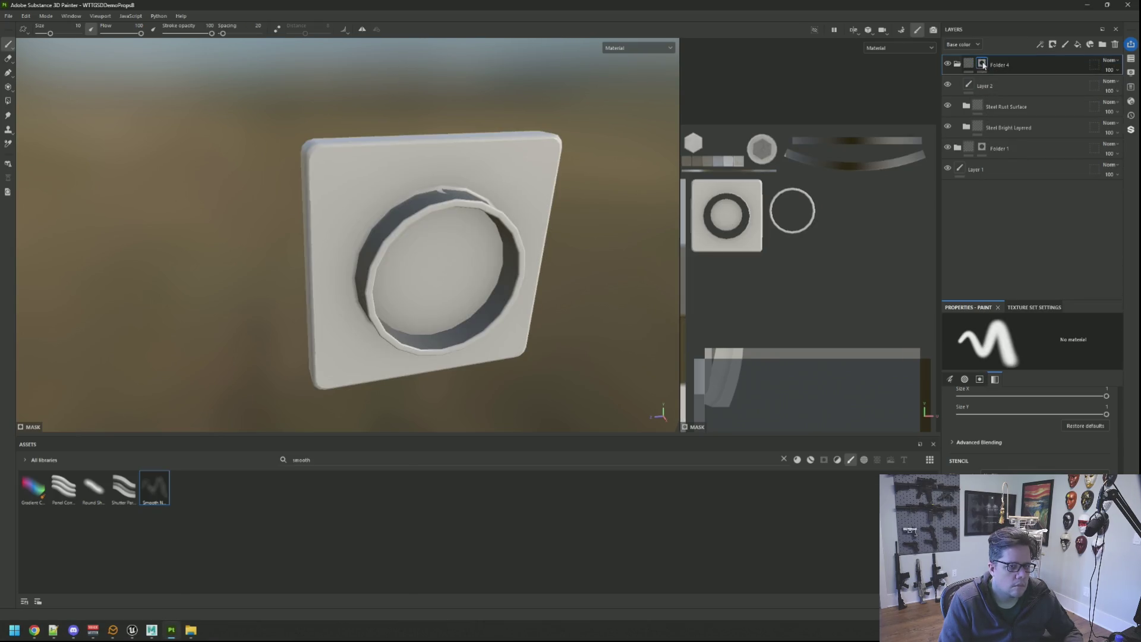
Refill the mask with Polygon Fill so rusted steel covers the whole plate.
mouse_move(597, 202)
alt+mouse_down()
mouse_move(466, 235)
mouse_move(423, 321)
mouse_move(414, 167)
alt+mouse_up()
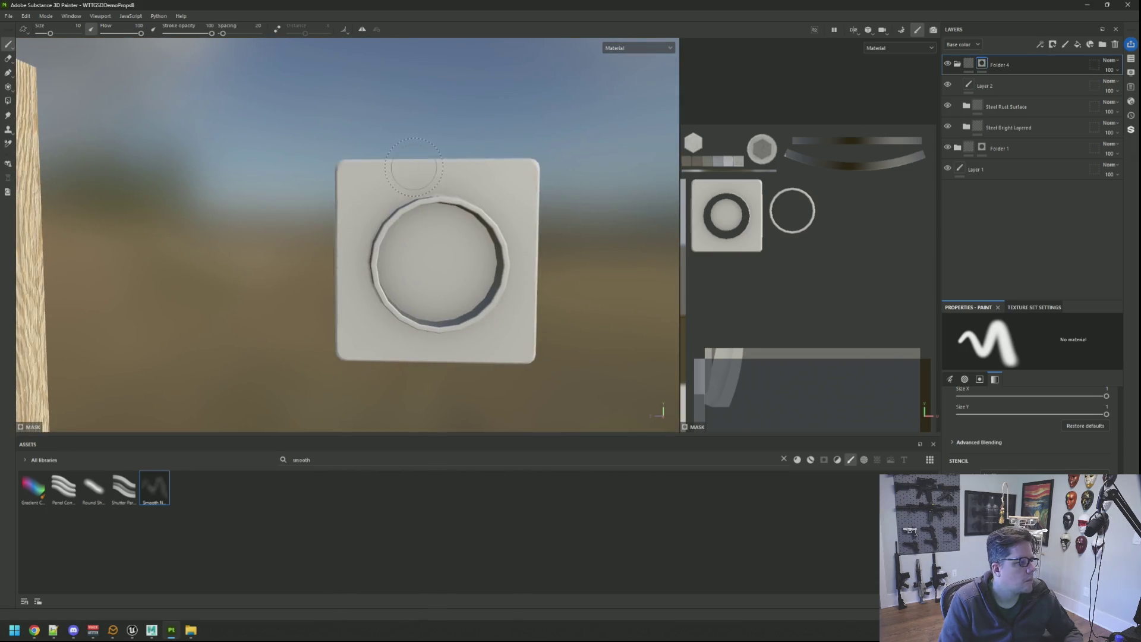
click(10, 105)
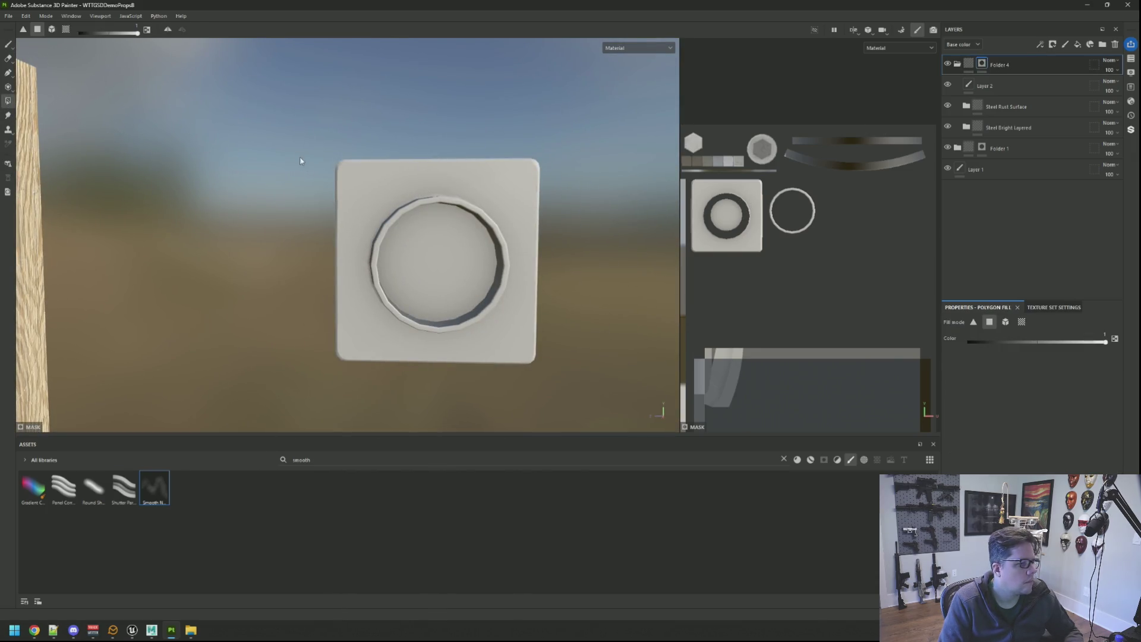
click(440, 267)
mouse_move(597, 416)
alt+mouse_down()
mouse_move(469, 226)
mouse_move(559, 196)
mouse_move(680, 205)
mouse_move(248, 197)
mouse_move(331, 267)
mouse_move(426, 188)
mouse_move(469, 193)
alt+mouse_up()
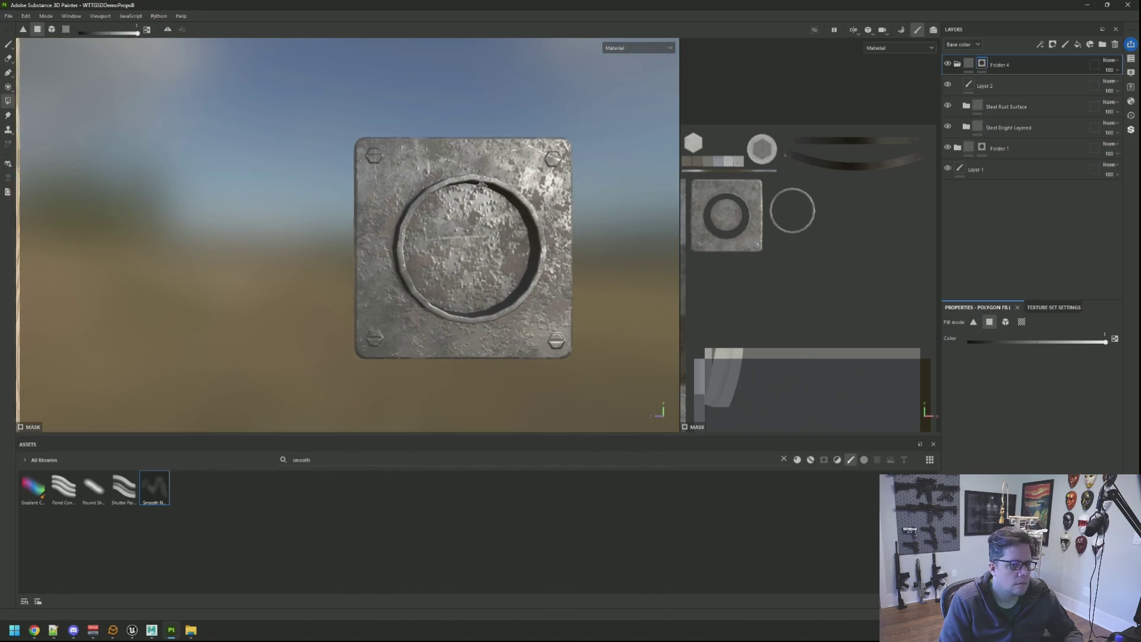
scroll(471, 193, up, 3)
scroll(487, 179, down, 3)
scroll(487, 179, down, 5)
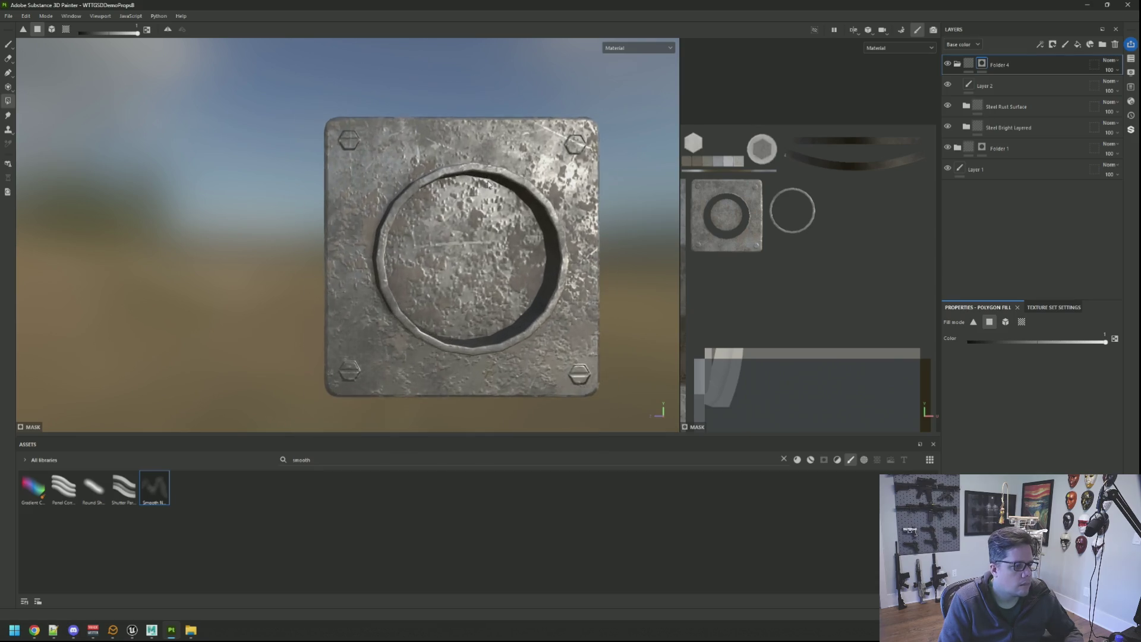
alt+drag(487, 178, 443, 186)
scroll(451, 189, up, 3)
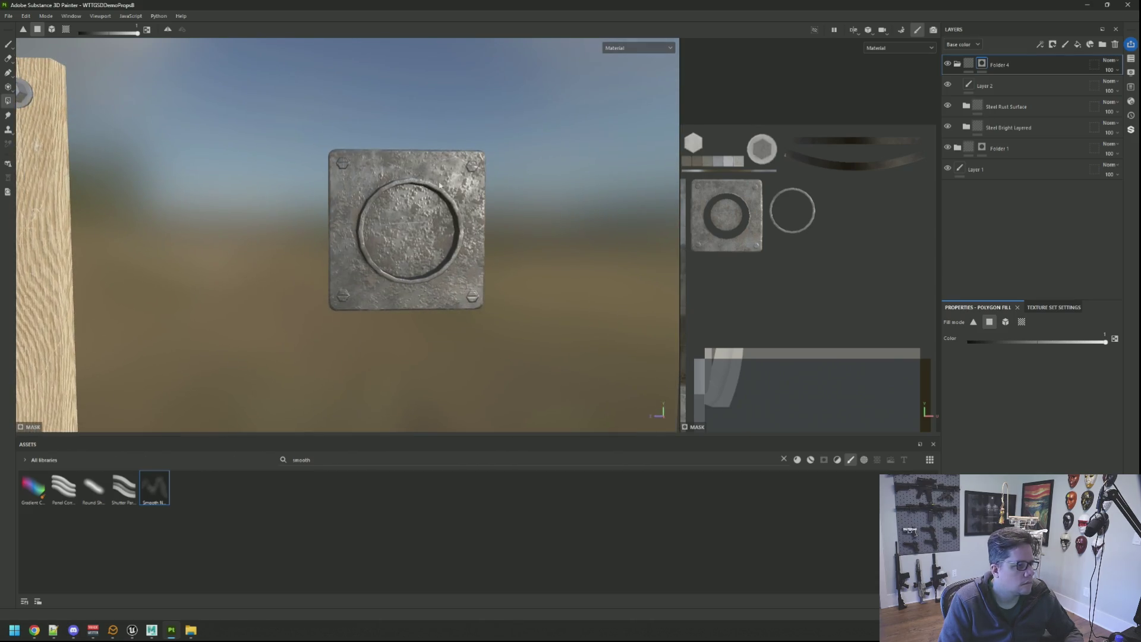
click(26, 17)
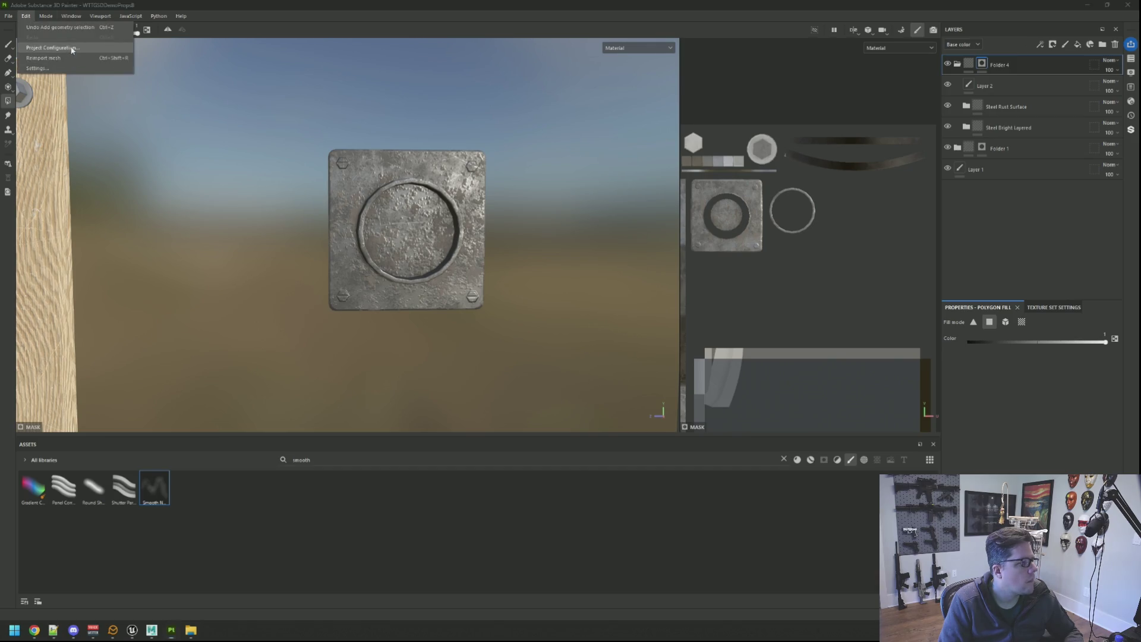
Cancel Project Configuration, bake the selected mesh maps in Baking mode, and resume painting.
click(47, 59)
click(652, 391)
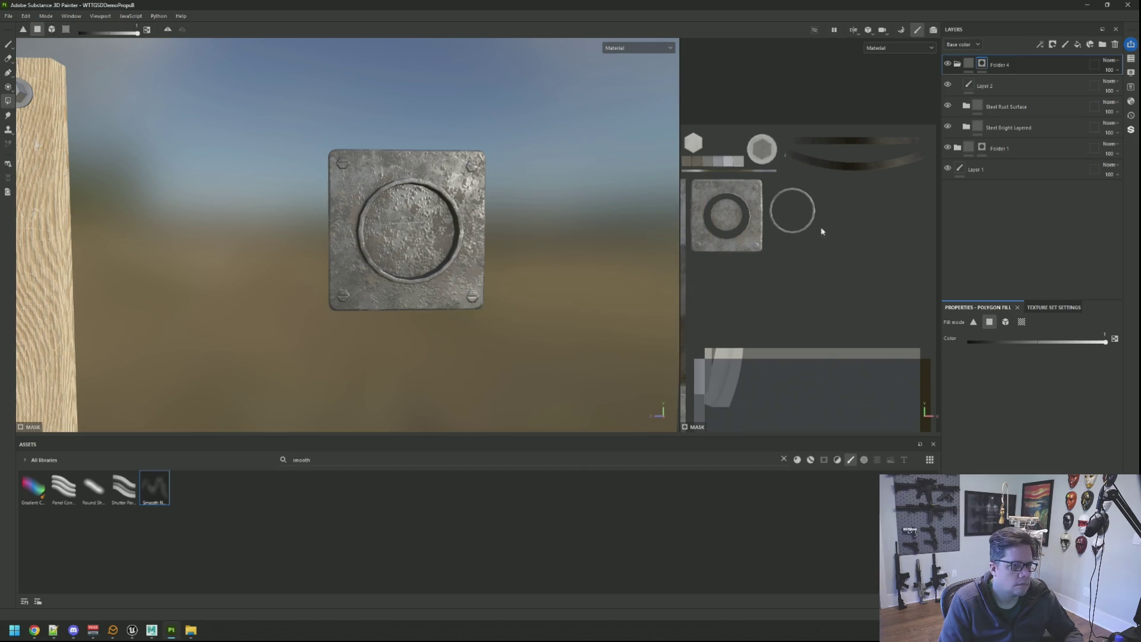
click(903, 30)
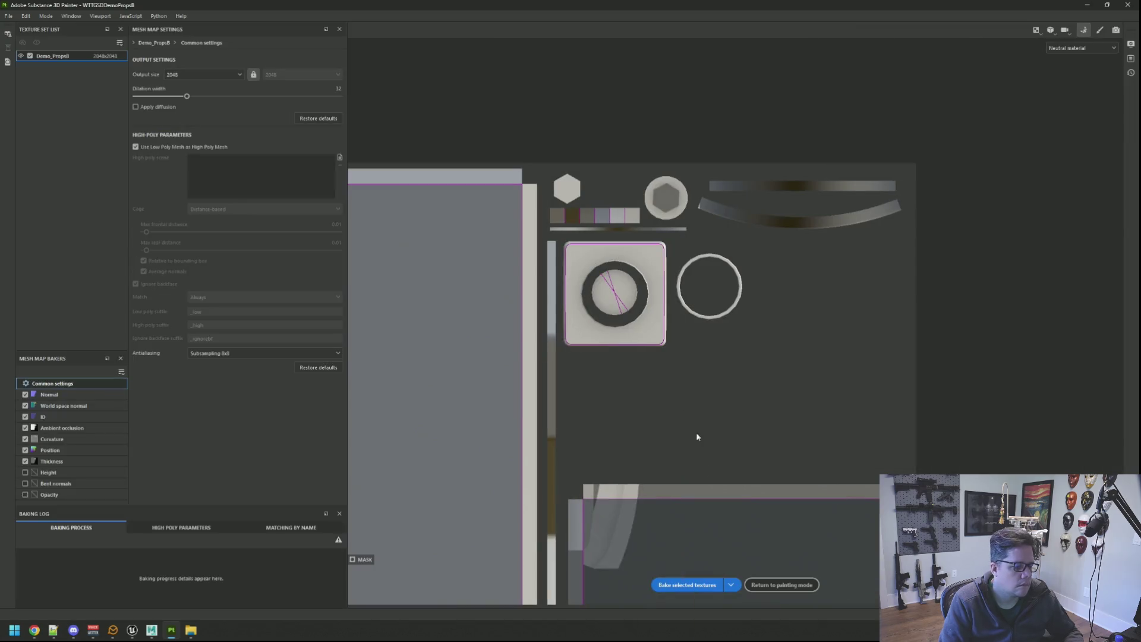
click(698, 586)
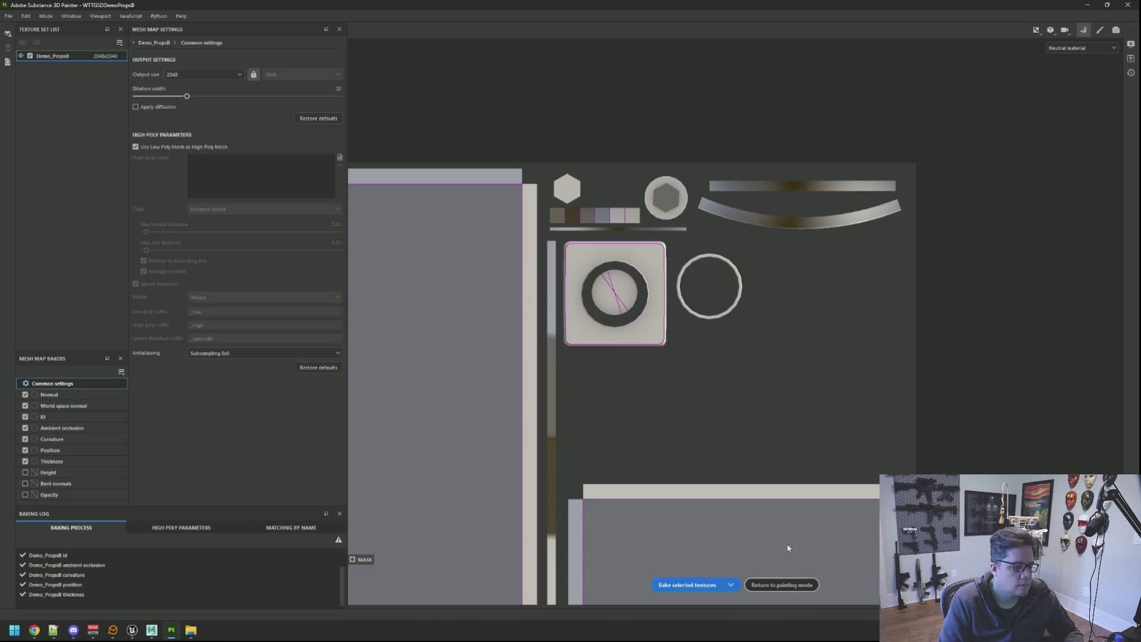
click(788, 584)
mouse_move(502, 267)
alt+mouse_down()
mouse_move(484, 345)
mouse_move(416, 268)
mouse_move(357, 238)
mouse_move(231, 216)
mouse_move(583, 223)
mouse_move(472, 203)
mouse_move(521, 212)
mouse_move(484, 196)
alt+mouse_up()
scroll(444, 215, down, 5)
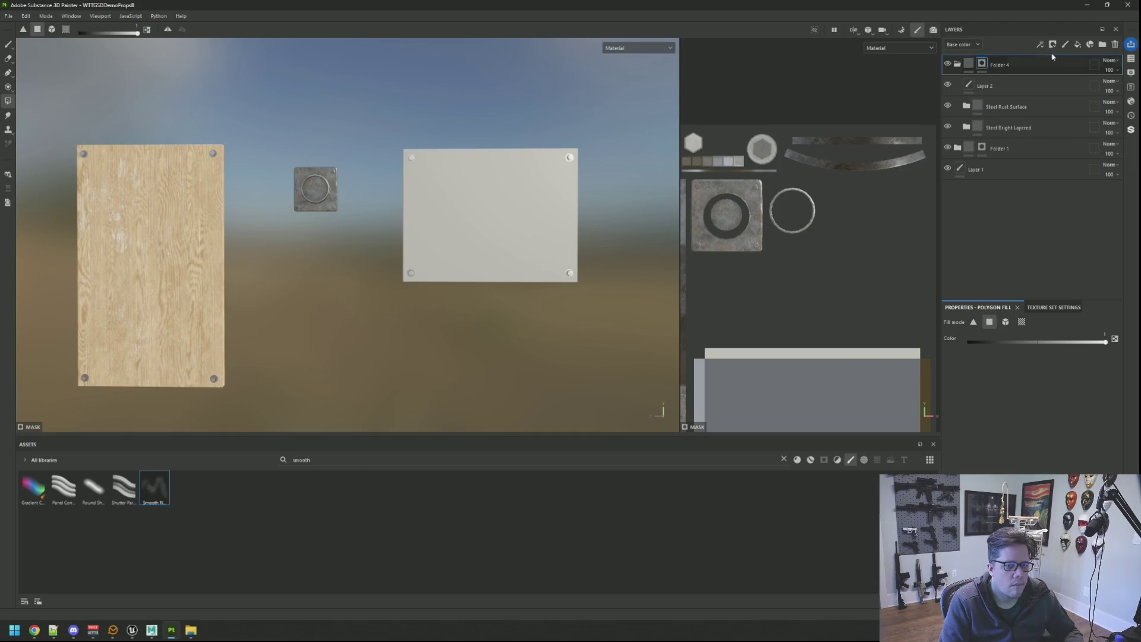
Add a folder and red fill layer, masking Folder 5 so only the right plate turns red.
click(1102, 44)
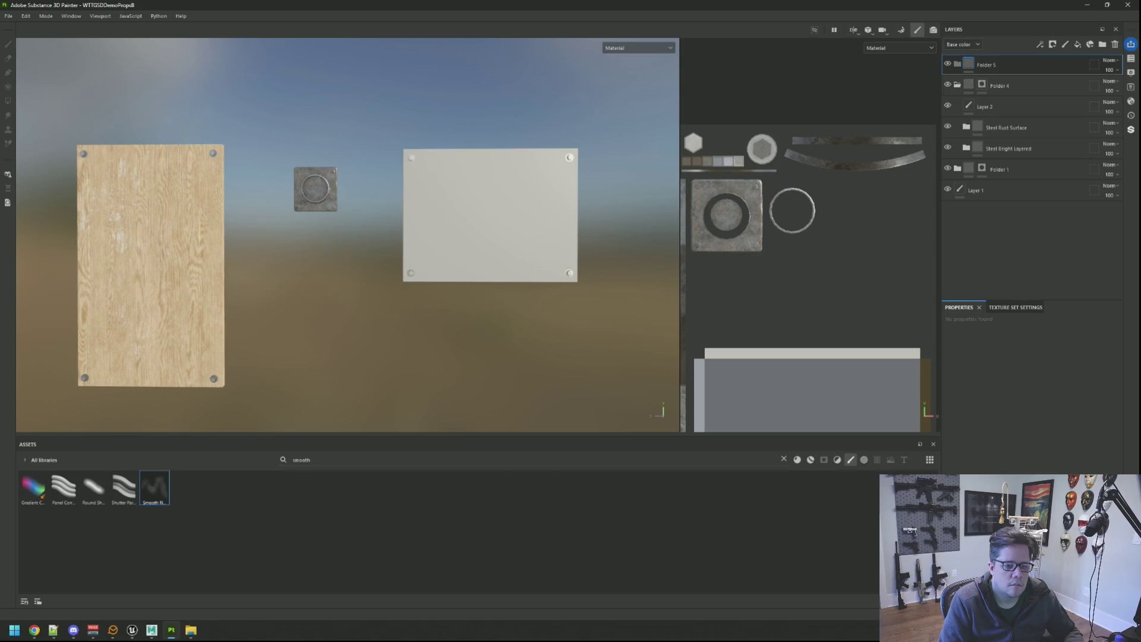
key(alt+Tab)
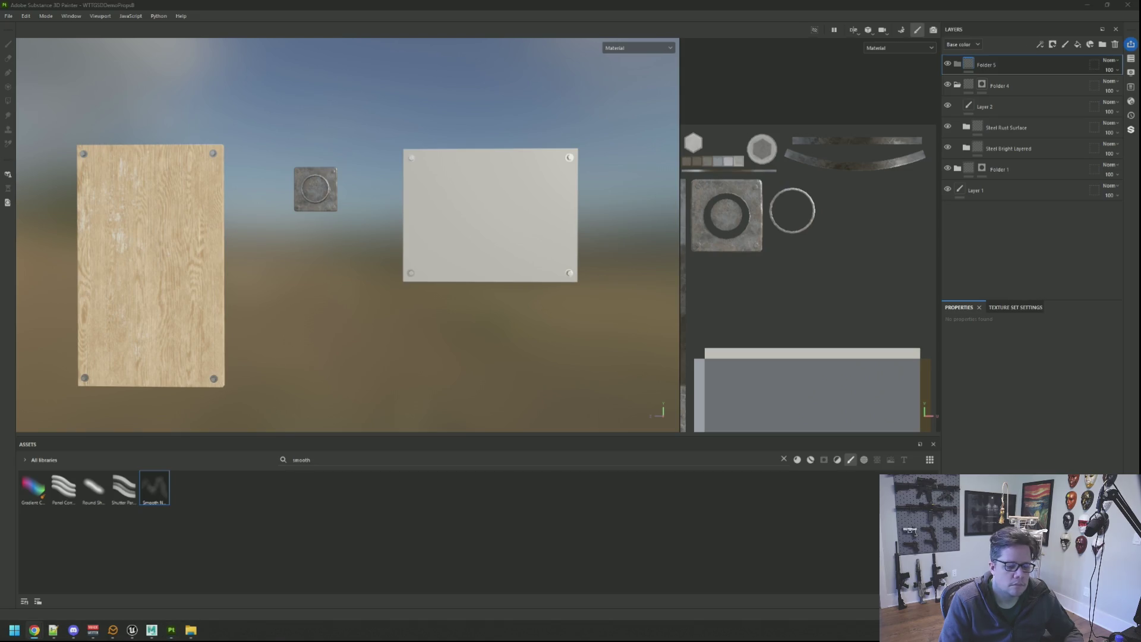
key(XF86AudioRaiseVolume)
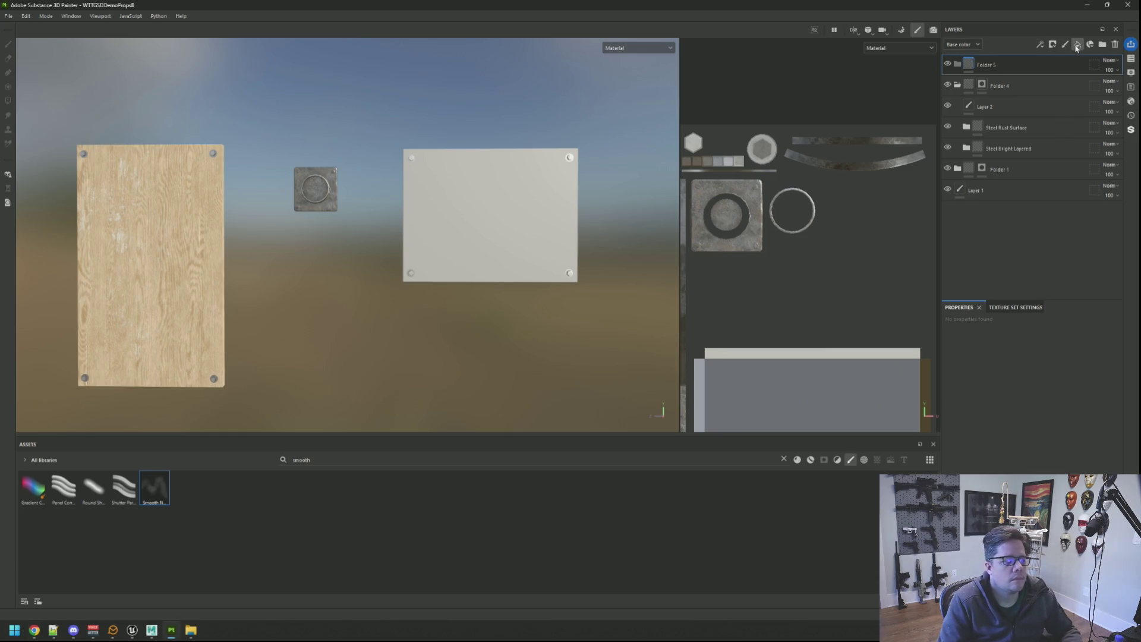
click(1078, 44)
click(1026, 467)
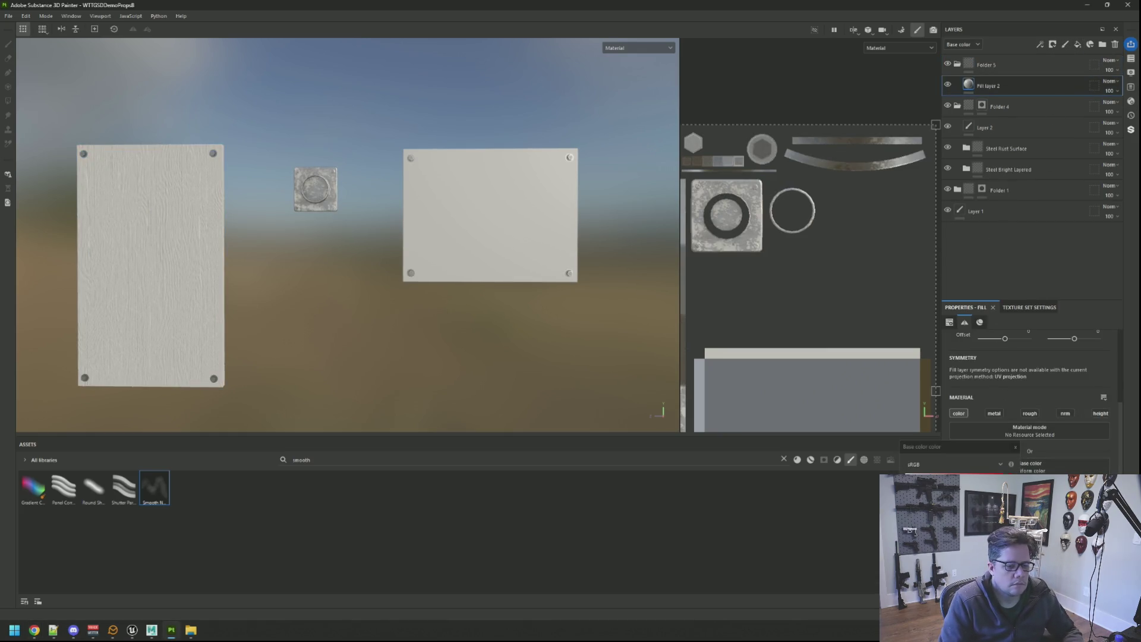
right_click(995, 69)
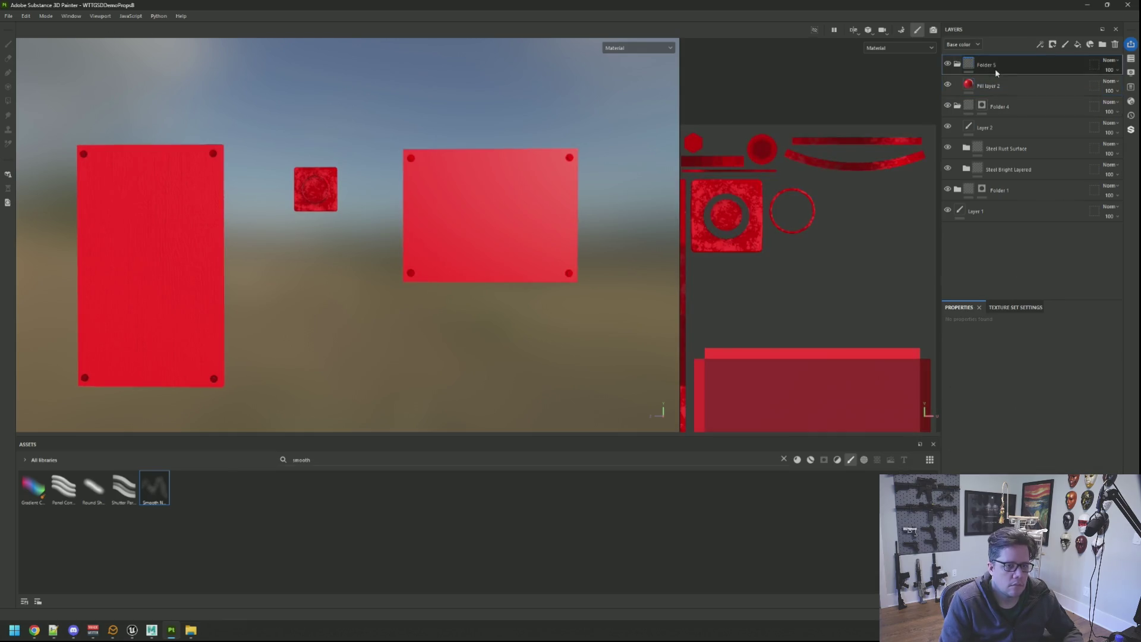
click(1032, 87)
click(540, 227)
mouse_move(541, 227)
alt+mouse_down()
mouse_move(535, 184)
mouse_move(557, 170)
alt+mouse_up()
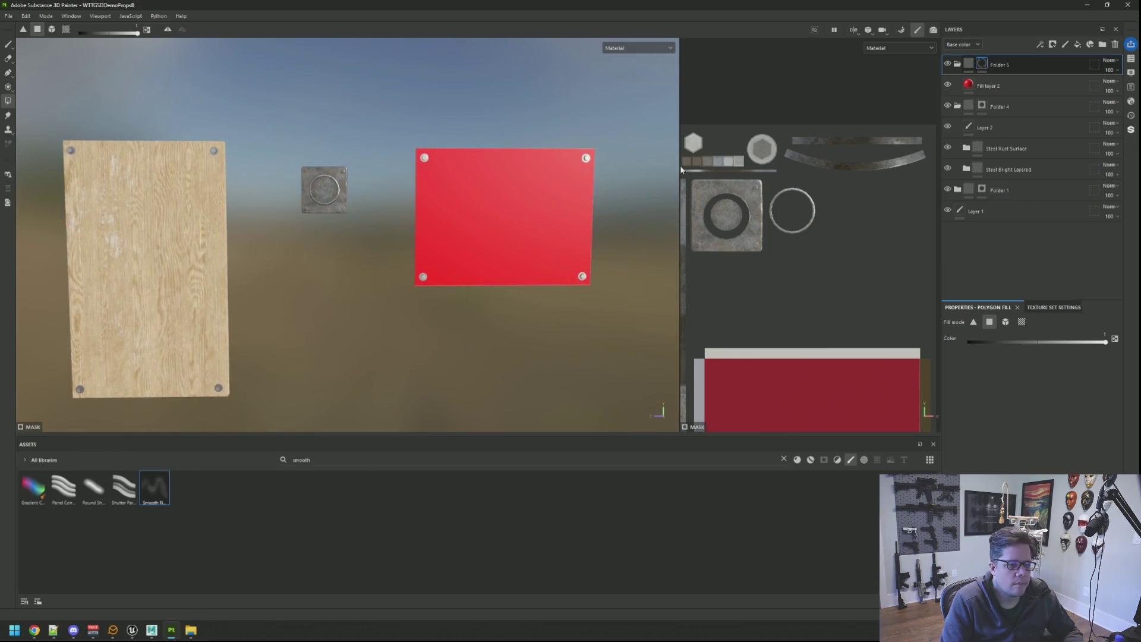
Duplicate the Plywood Patches layer up into Folder 1 and delete Fill layer 2.
click(958, 190)
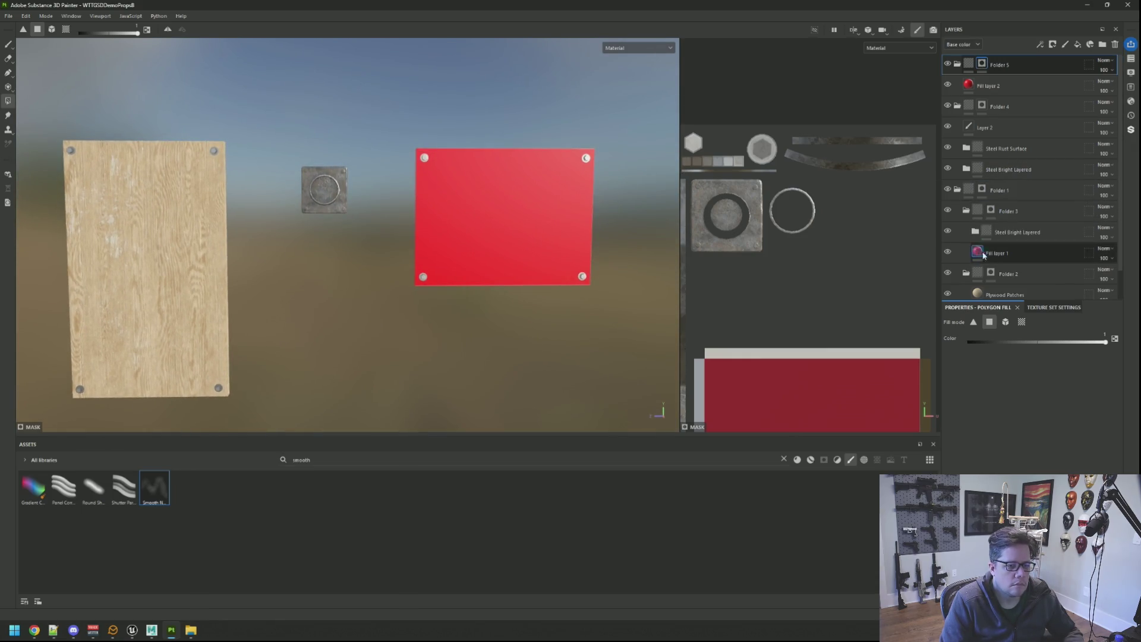
scroll(1007, 247, down, 2)
click(1007, 267)
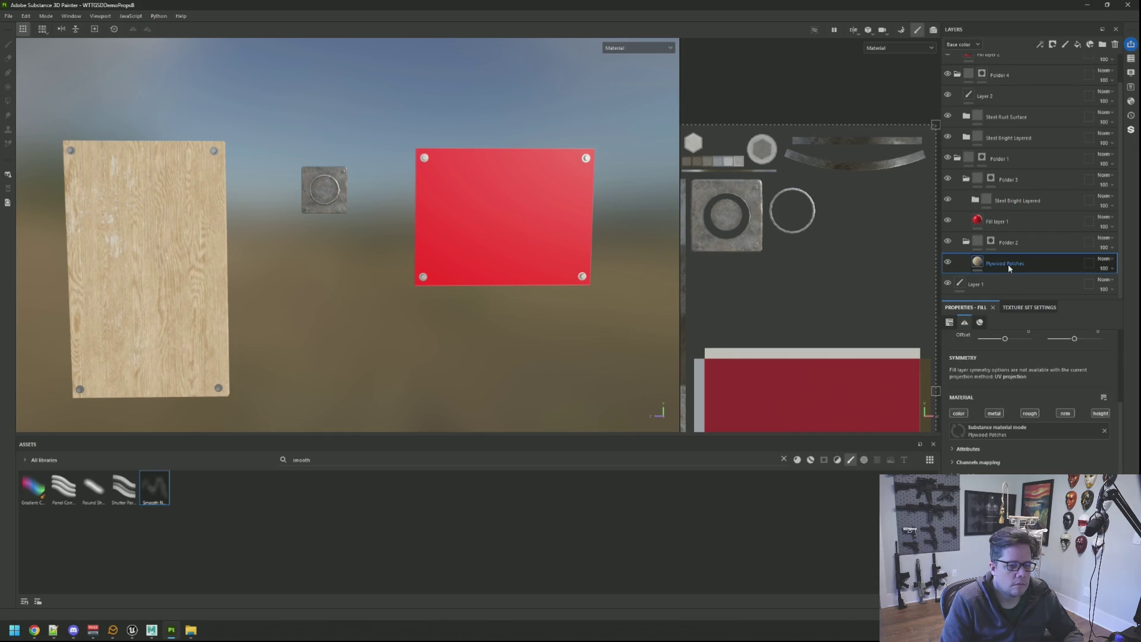
key(ctrl+d)
mouse_move(1008, 264)
mouse_down()
mouse_move(1035, 155)
mouse_move(1024, 83)
mouse_move(1005, 83)
mouse_up()
click(1015, 106)
click(1116, 44)
Inspect the plywood-textured boards and steel plate from close-up and perspective views.
scroll(608, 198, down, 1)
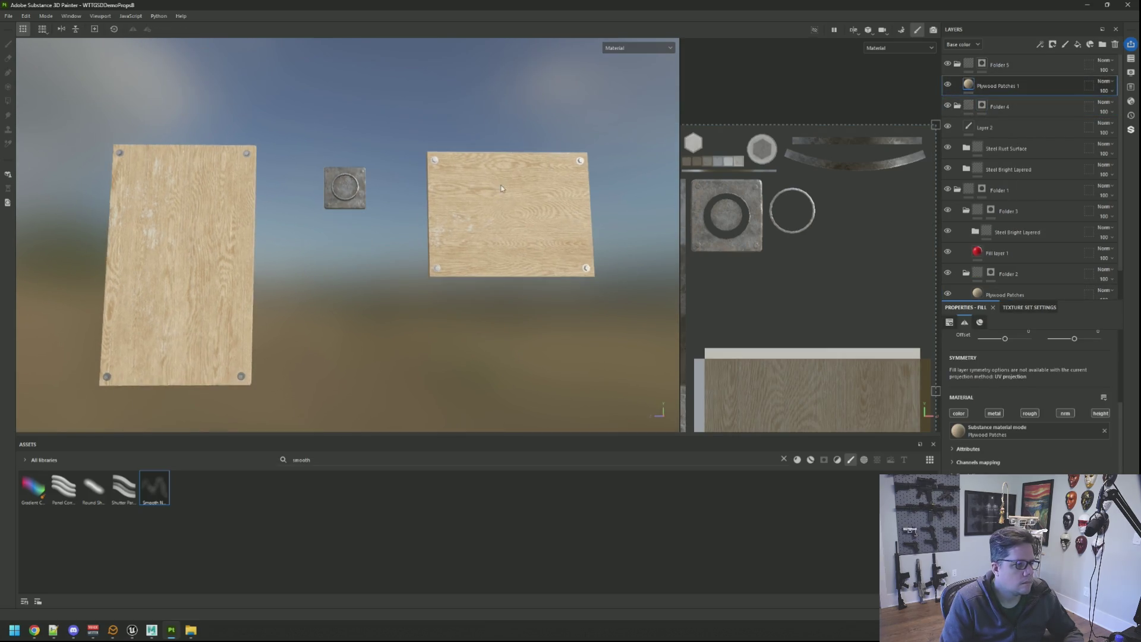
middle_drag(608, 197, 487, 186)
scroll(519, 198, up, 2)
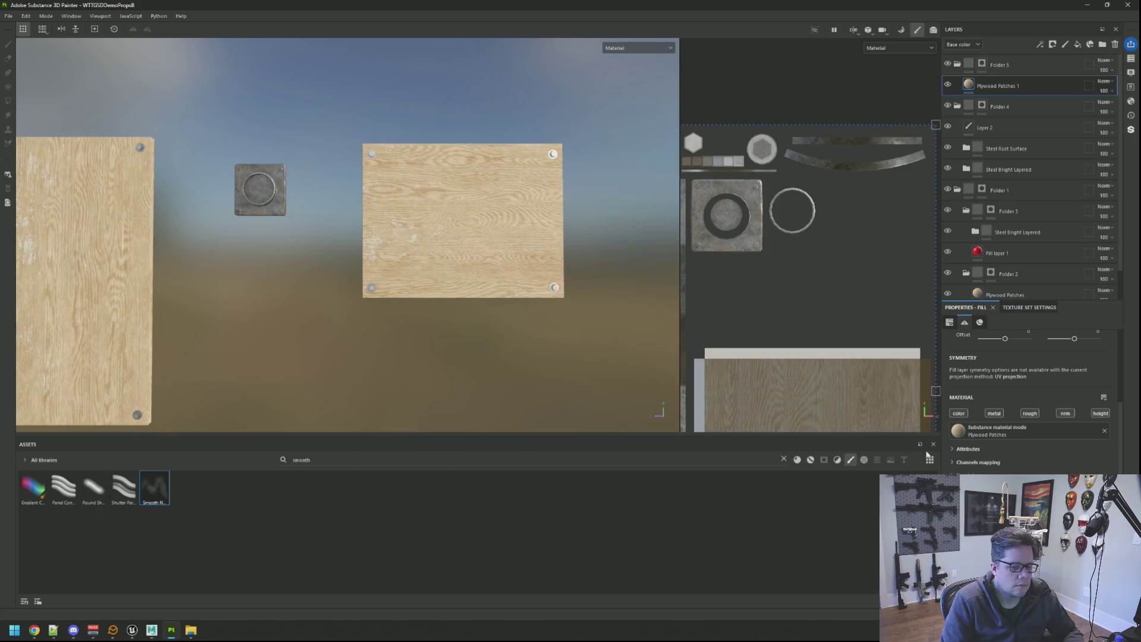
scroll(1034, 392, down, 2)
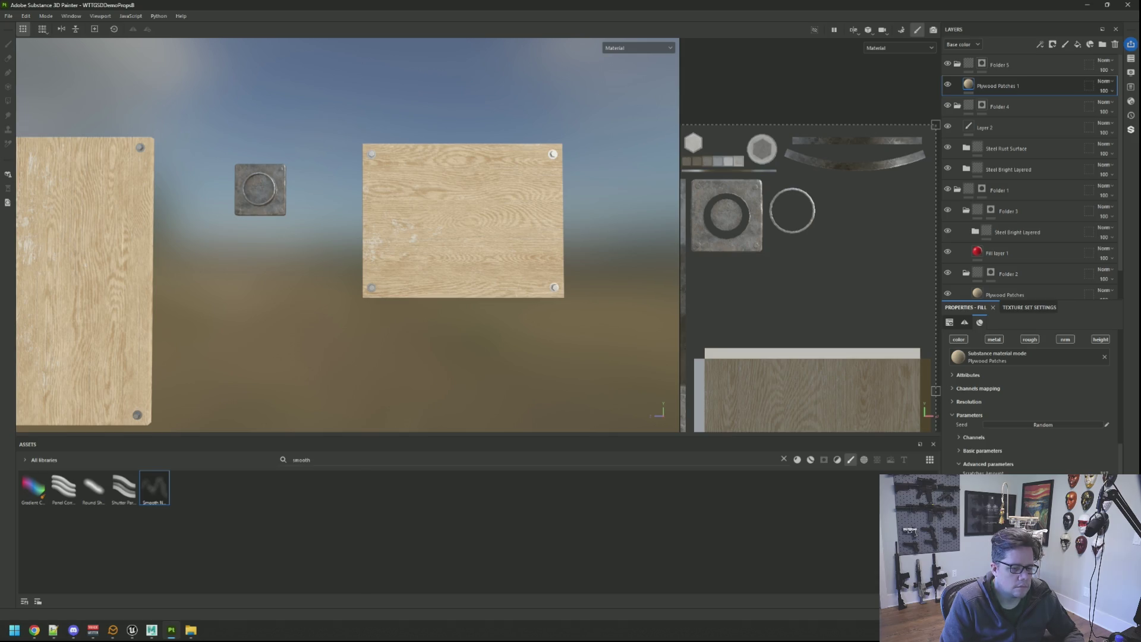
scroll(493, 240, up, 2)
middle_drag(481, 225, 493, 241)
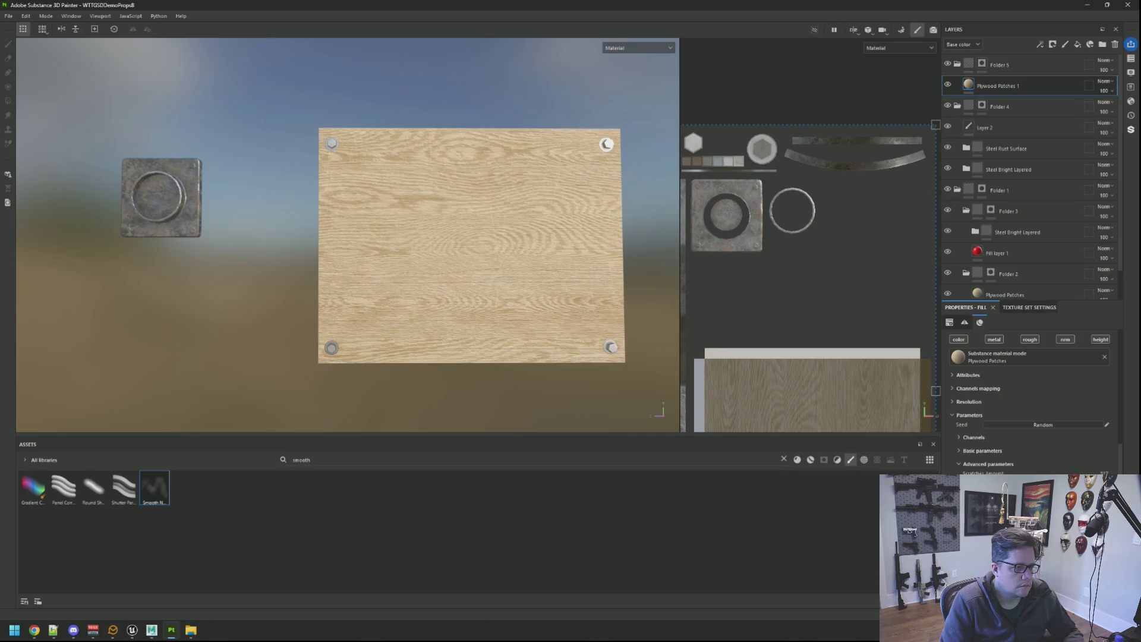
scroll(417, 277, down, 3)
mouse_move(598, 257)
middle_down()
mouse_move(496, 263)
mouse_move(516, 282)
middle_up()
scroll(560, 269, up, 1)
scroll(514, 291, up, 1)
mouse_move(513, 291)
alt+mouse_down()
mouse_move(484, 256)
mouse_move(466, 264)
alt+mouse_up()
Export the props project's textures from the Export textures dialog and return to Unreal.
key(ctrl+shift+e)
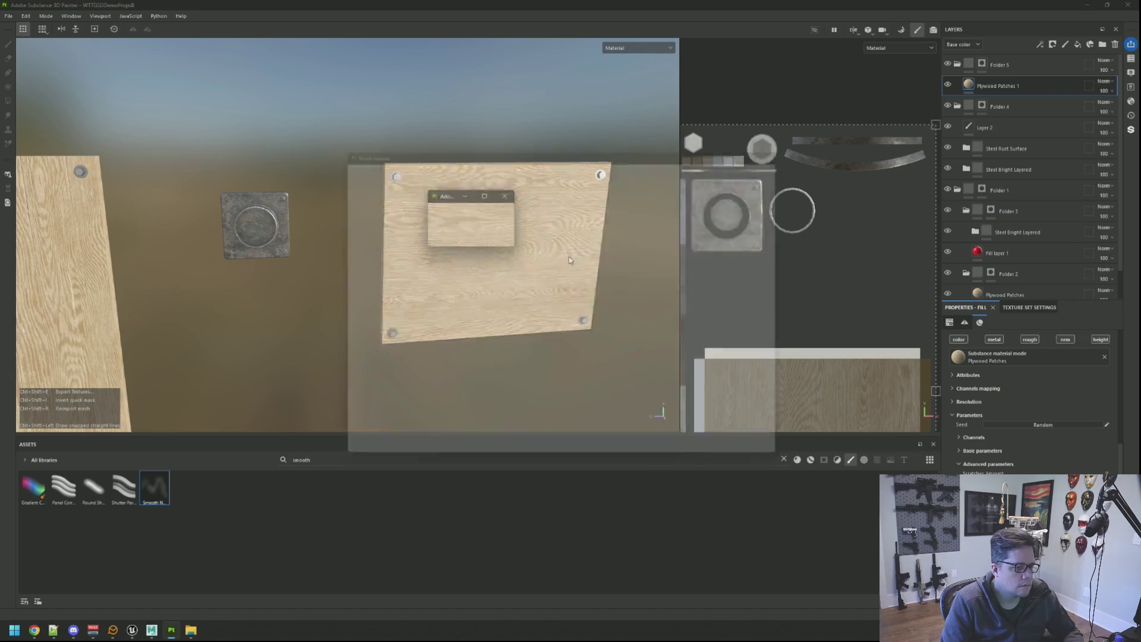
click(780, 466)
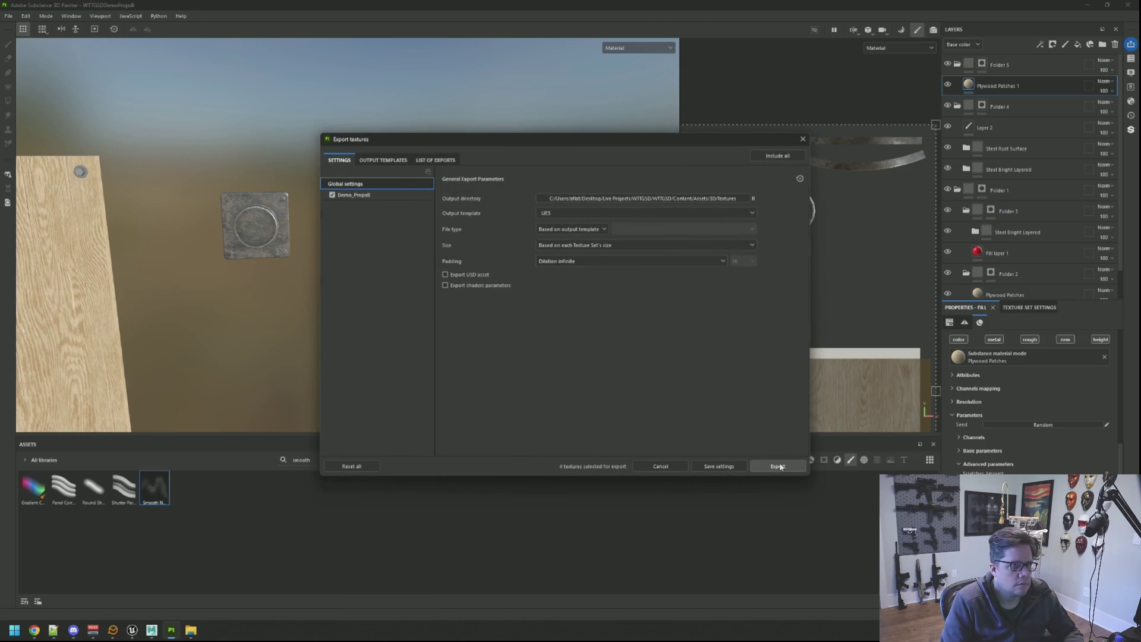
click(717, 469)
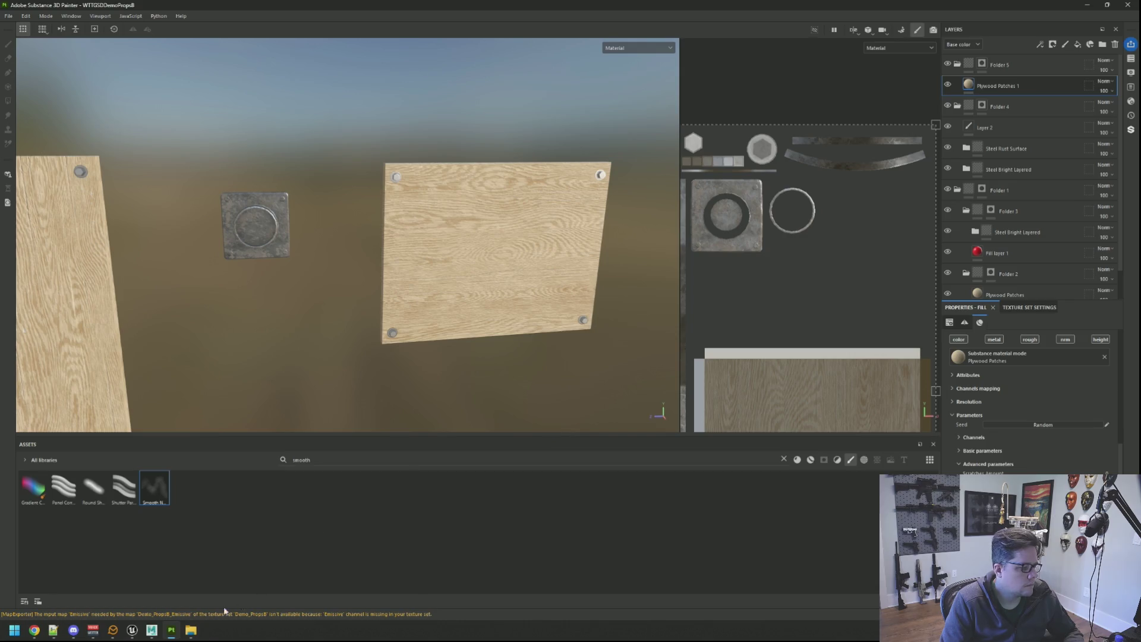
click(132, 630)
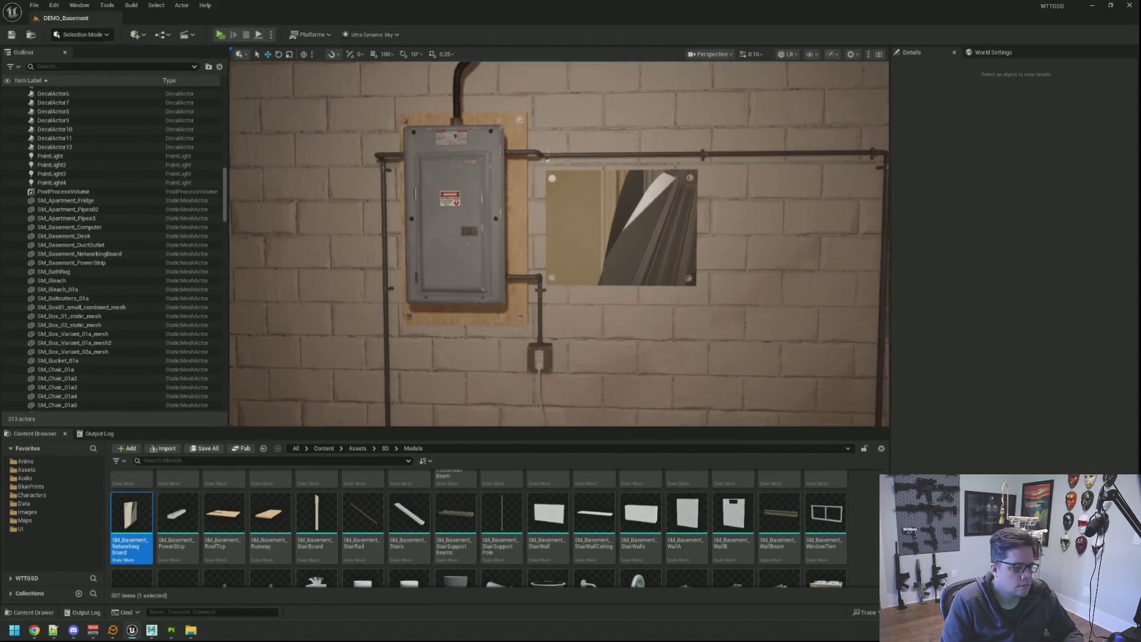
Fly the camera up to the wooden networking board to check its reimported plywood texture.
key(s)
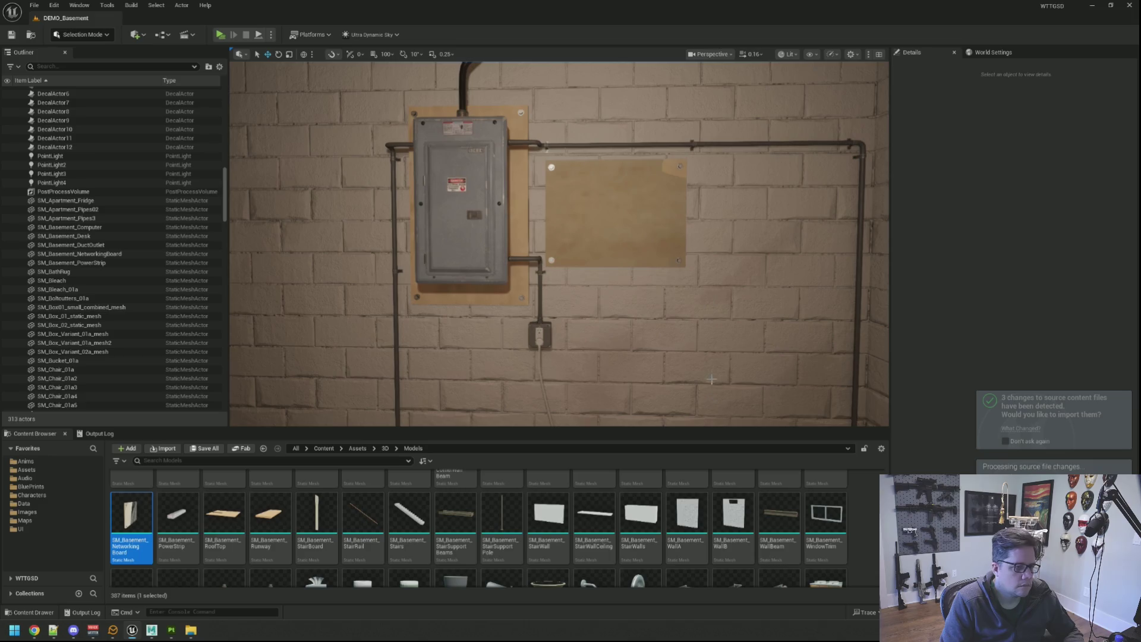
key(w)
key(d)
key(w)
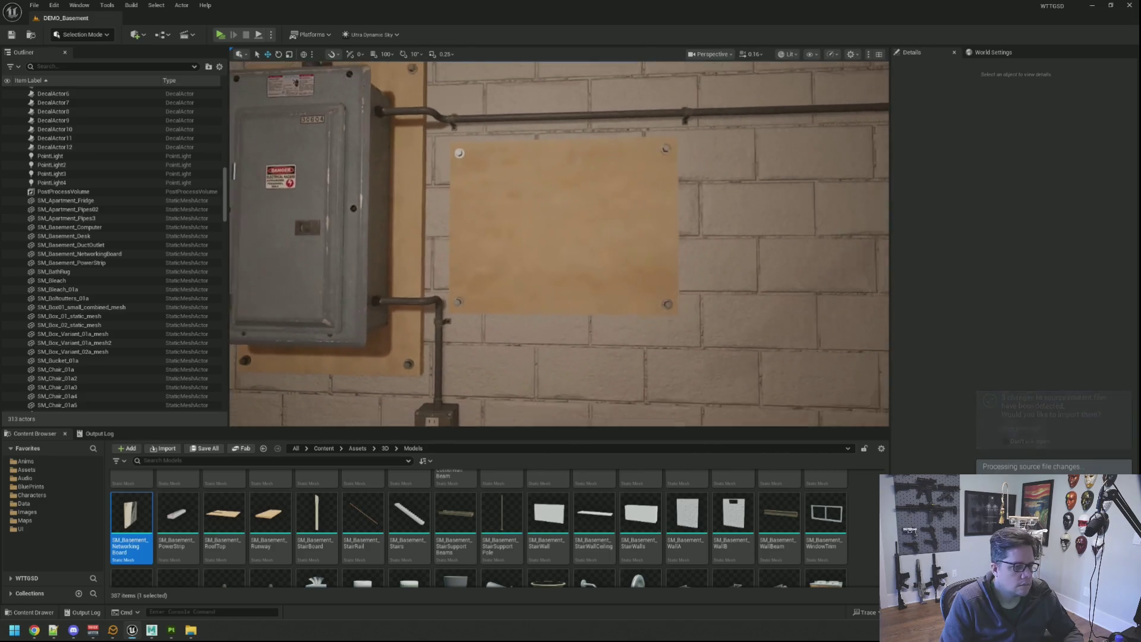
key(a)
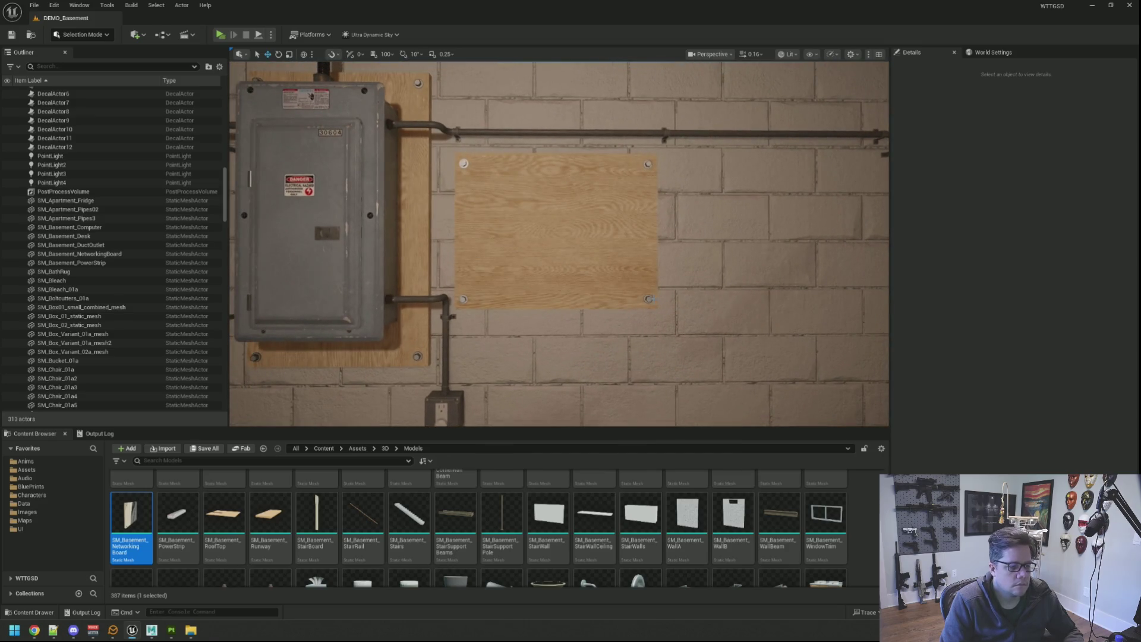
key(s)
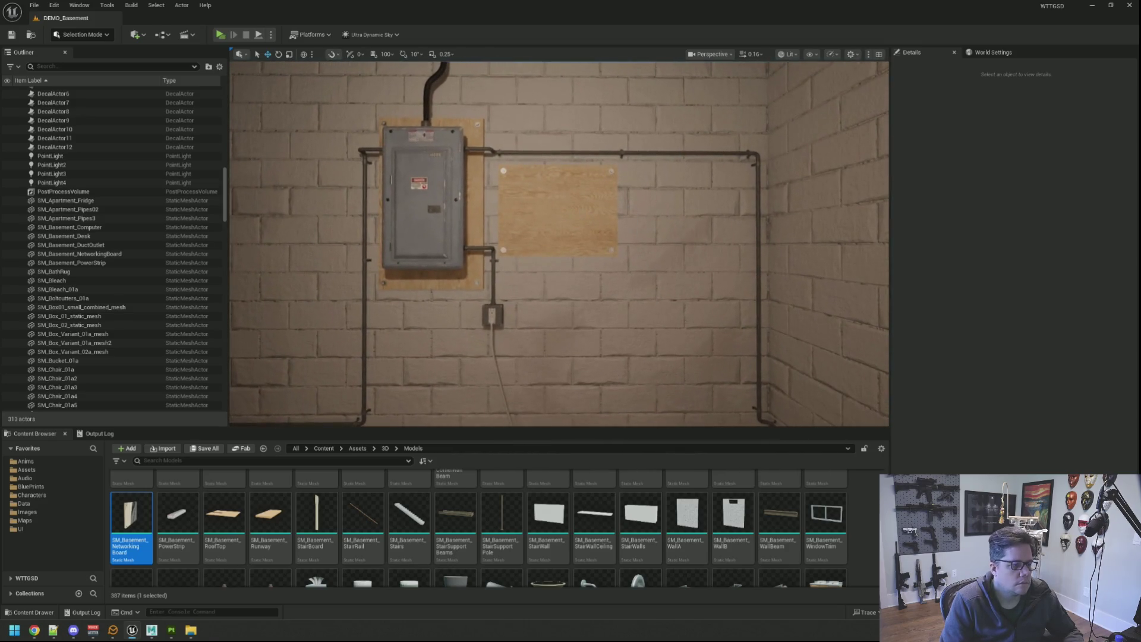
Shift SM_Basement_NetworkingBoard along X to 1.826957, then return to Substance Painter.
click(592, 217)
key(f)
alt+drag(593, 218, 737, 231)
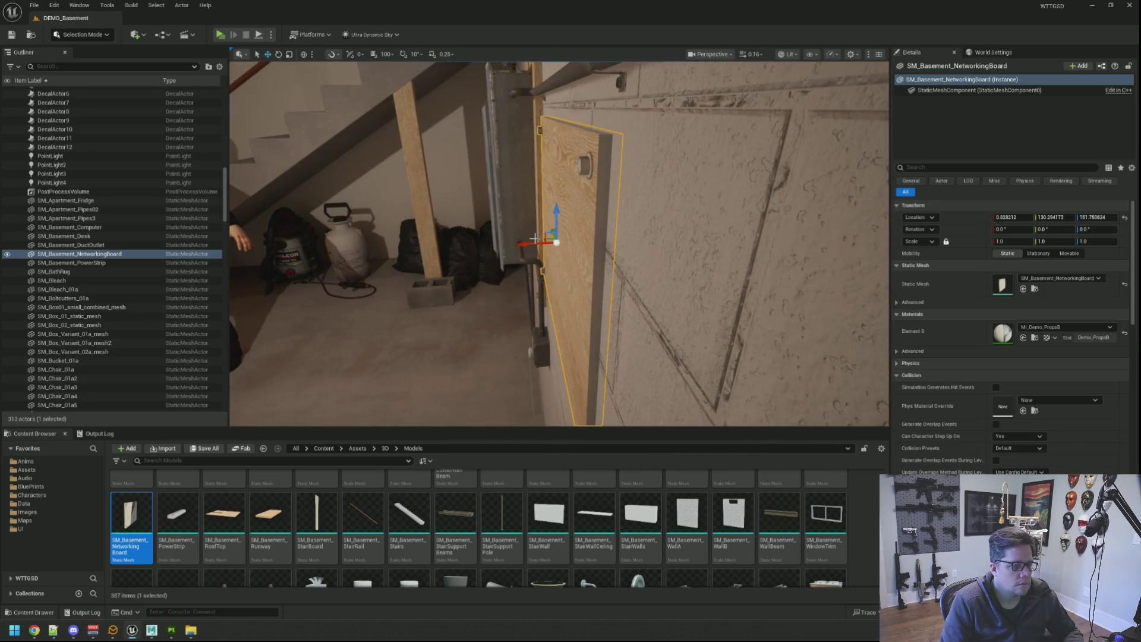
mouse_move(526, 244)
mouse_down()
mouse_move(690, 291)
mouse_move(719, 279)
mouse_move(708, 191)
mouse_move(683, 202)
mouse_move(696, 214)
mouse_up()
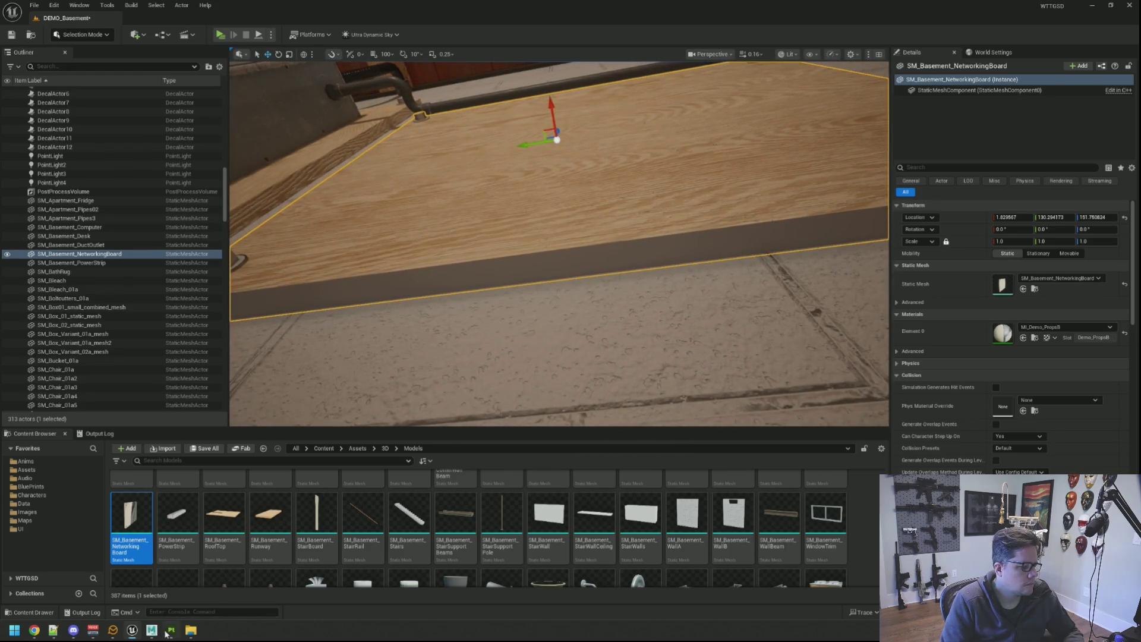
click(168, 632)
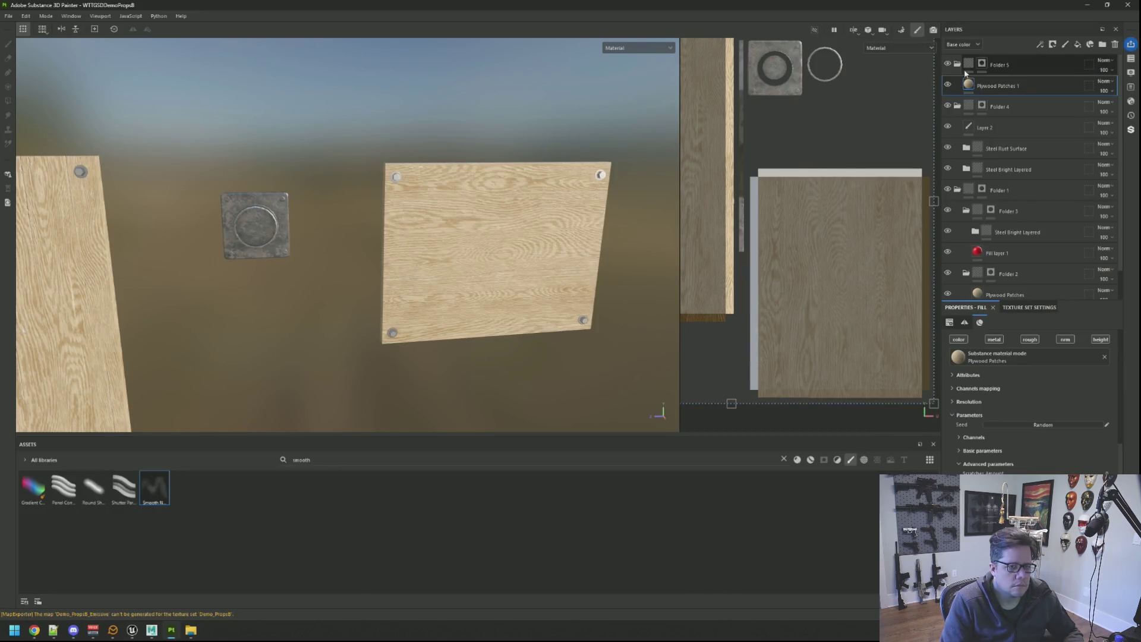
Polygon-fill the board's edge strip into Folder 5's mask and check the boards' edges.
click(982, 64)
mouse_move(820, 146)
mouse_down()
mouse_move(788, 169)
mouse_move(756, 279)
mouse_up()
middle_drag(849, 270, 780, 250)
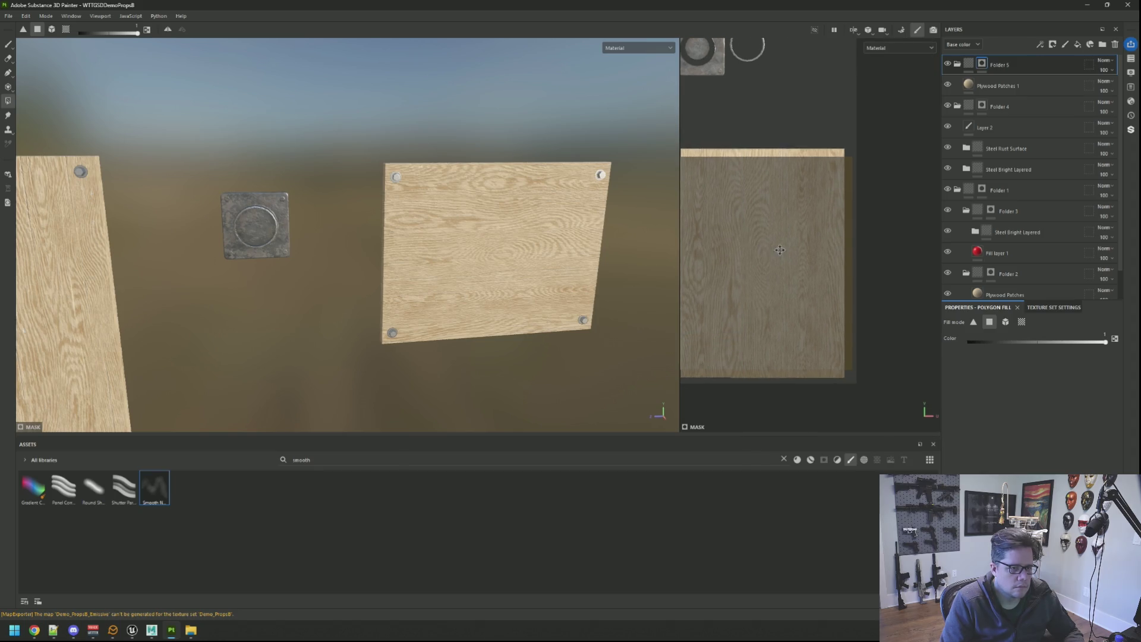
mouse_move(476, 267)
alt+mouse_down()
mouse_move(416, 285)
mouse_move(573, 272)
mouse_move(867, 181)
alt+mouse_up()
key(f)
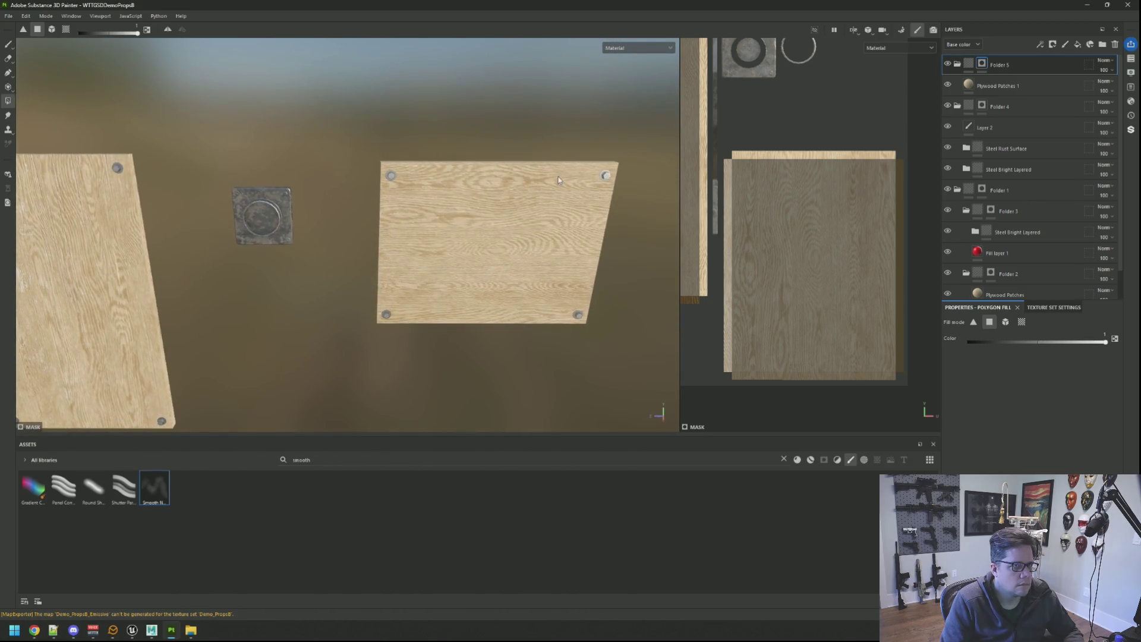
mouse_move(511, 189)
alt+mouse_down()
mouse_move(476, 250)
mouse_move(528, 305)
mouse_move(617, 216)
alt+mouse_up()
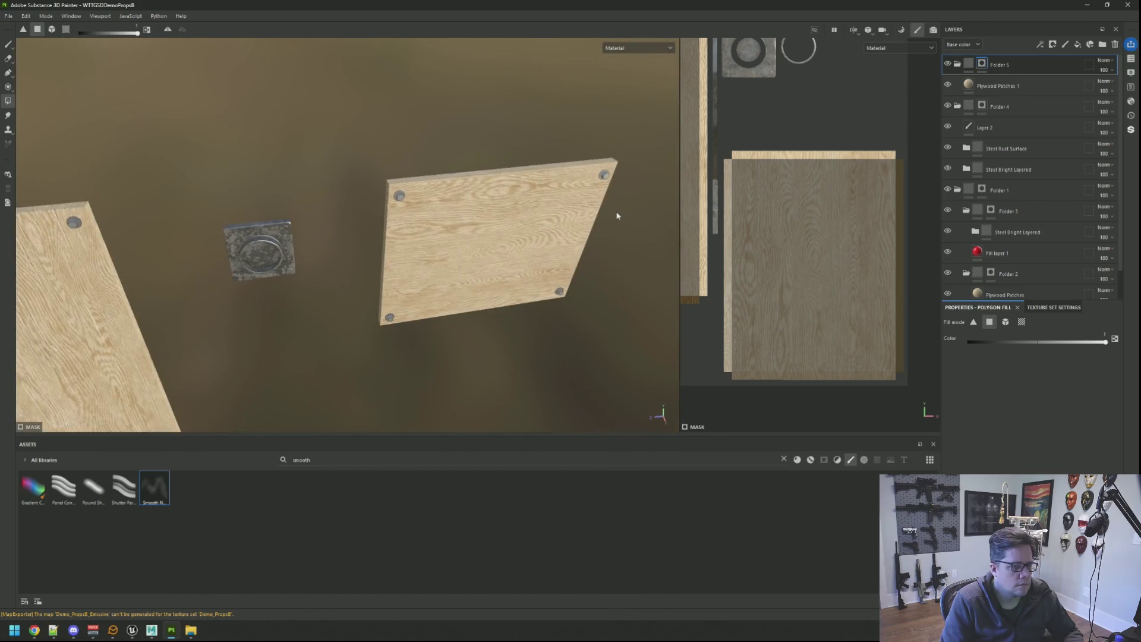
Re-export the textures and switch over to Unreal Engine.
key(ctrl+shift+e)
click(788, 468)
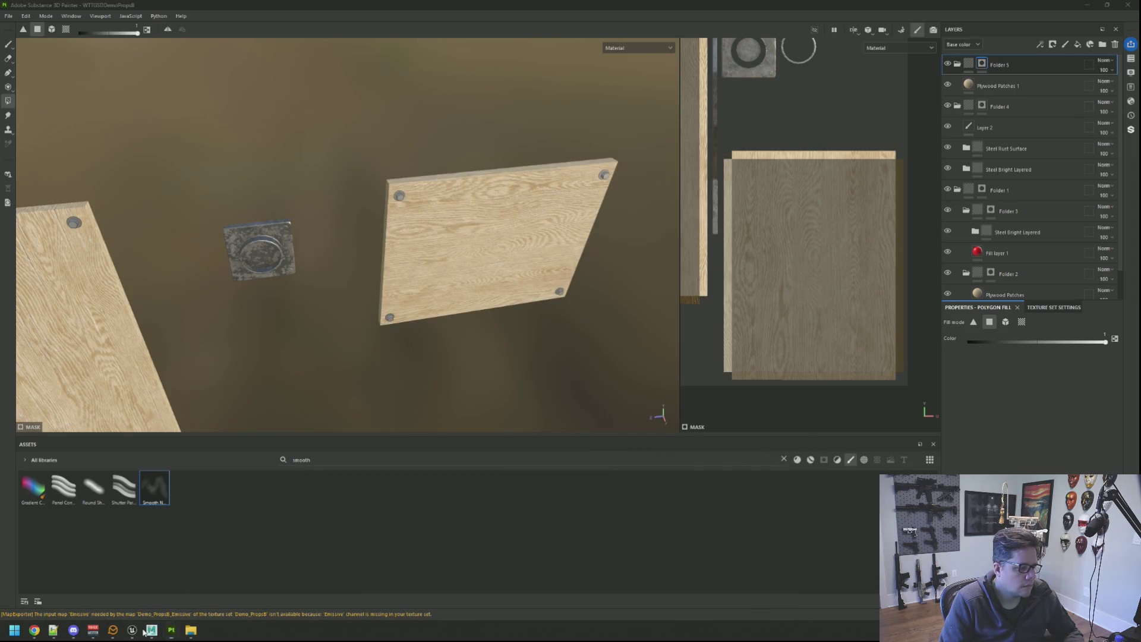
click(142, 632)
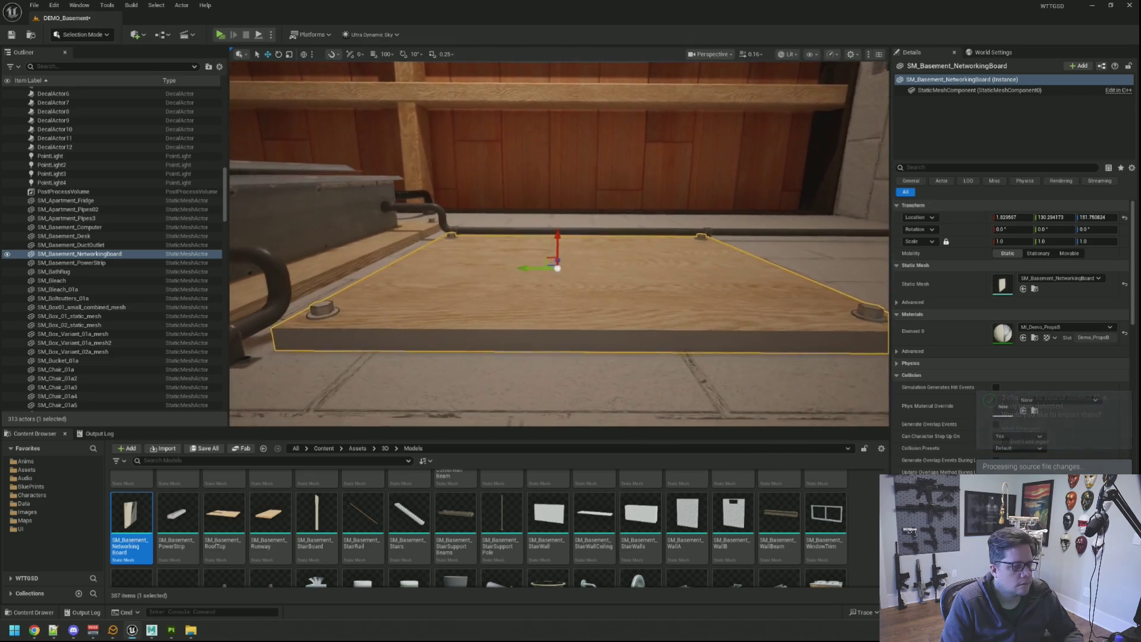
Nudge the networking board's Location slightly with the translate gizmo.
mouse_move(558, 260)
mouse_down()
mouse_move(542, 263)
mouse_move(535, 242)
mouse_move(555, 247)
mouse_up()
right_drag(555, 247, 555, 247)
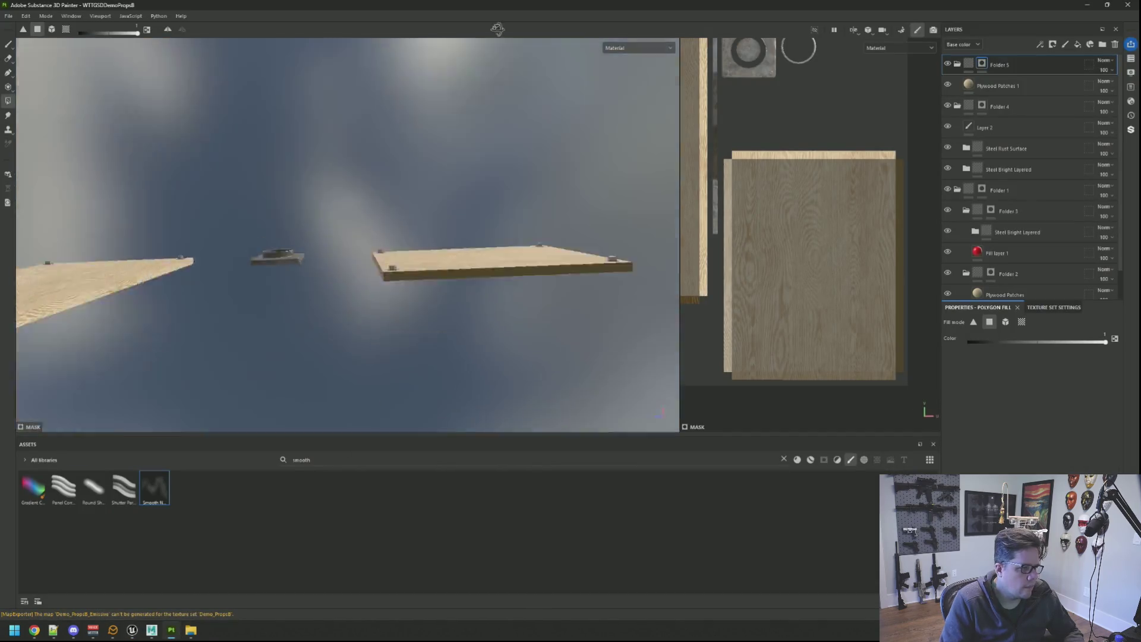
Polygon-fill the board's side edge into the mask in the viewport.
alt+drag(513, 129, 439, 222)
drag(374, 155, 448, 321)
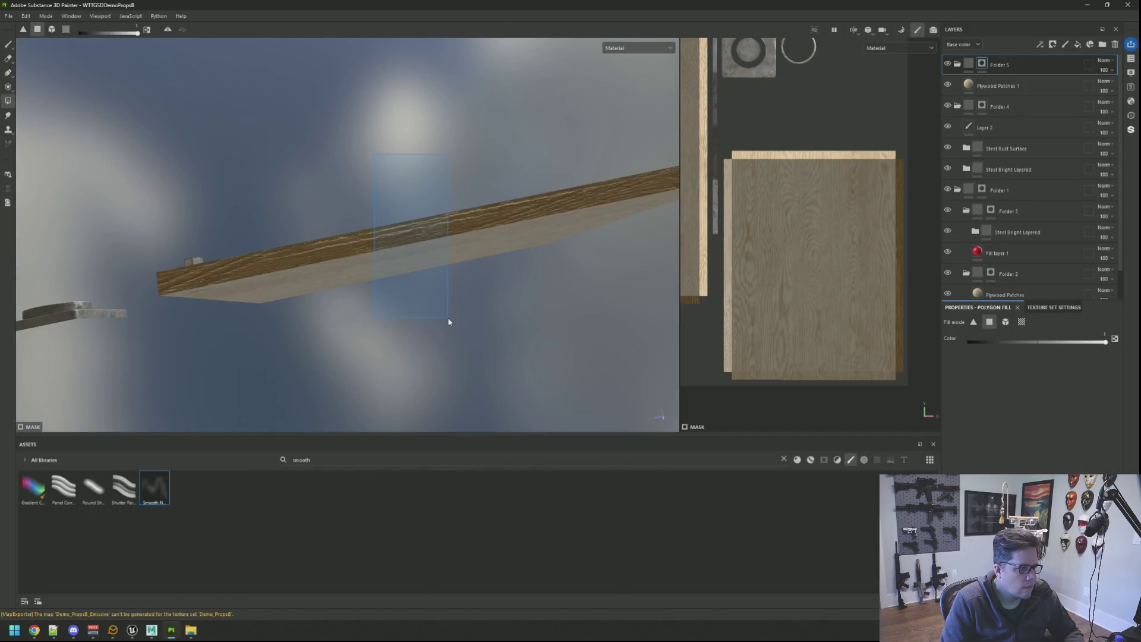
mouse_move(440, 129)
alt+mouse_down()
mouse_move(422, 214)
mouse_move(286, 275)
mouse_move(186, 268)
mouse_move(479, 269)
mouse_move(459, 102)
mouse_move(262, 204)
mouse_move(629, 135)
mouse_move(780, 187)
mouse_move(523, 267)
mouse_move(518, 288)
alt+mouse_up()
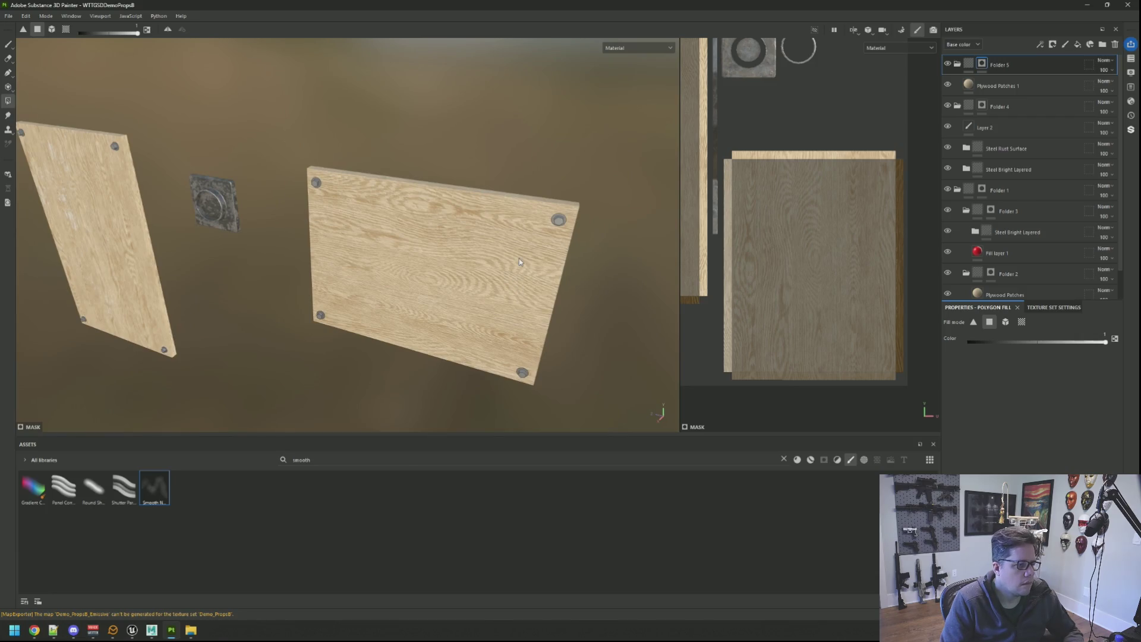
Re-export the textures, then view the refreshed networking board in Unreal Engine.
key(ctrl+shift+e)
click(778, 466)
click(720, 466)
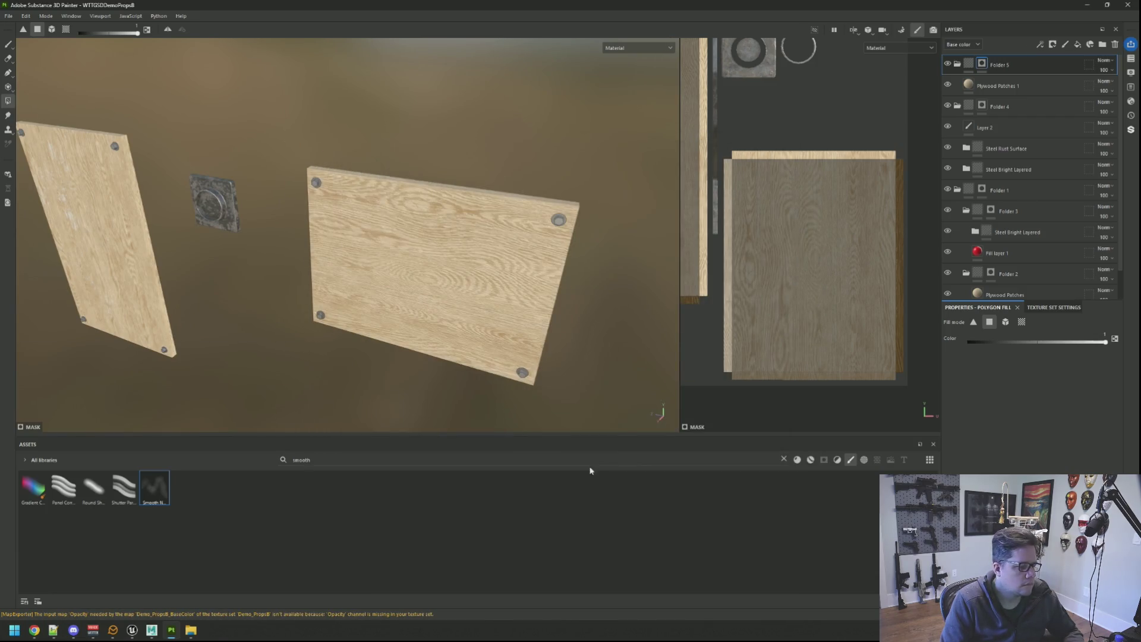
click(132, 630)
mouse_move(559, 268)
right_down()
mouse_move(518, 246)
mouse_move(518, 270)
mouse_move(517, 223)
mouse_move(542, 217)
right_up()
key(Escape)
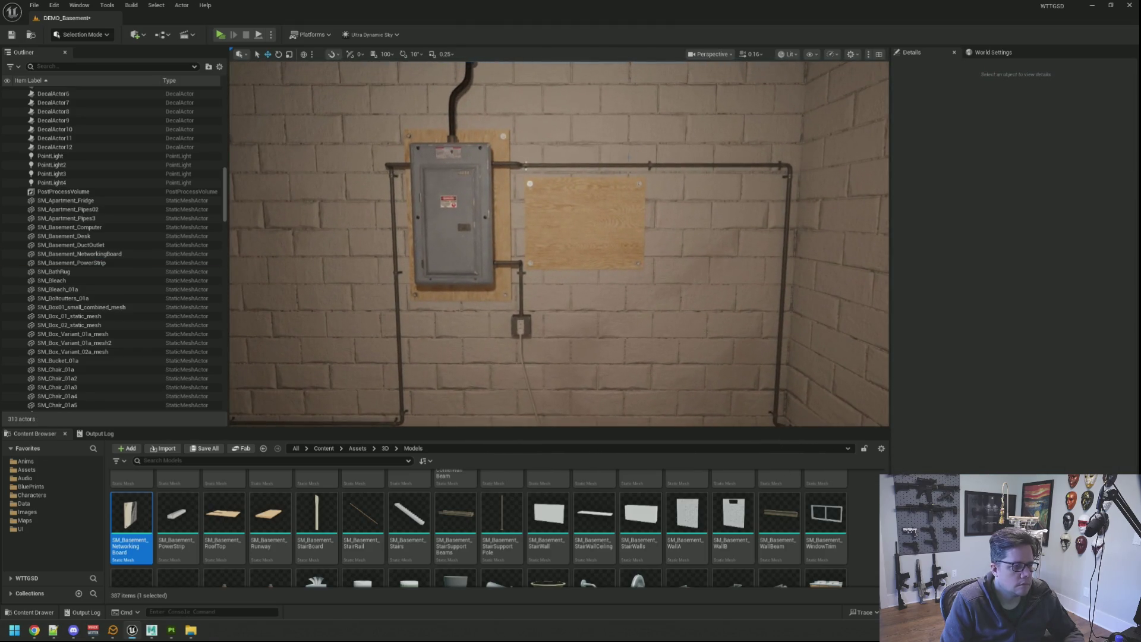
Frame the networking board beside the breaker box, then deselect it and zoom out to view the wall.
click(614, 197)
key(f)
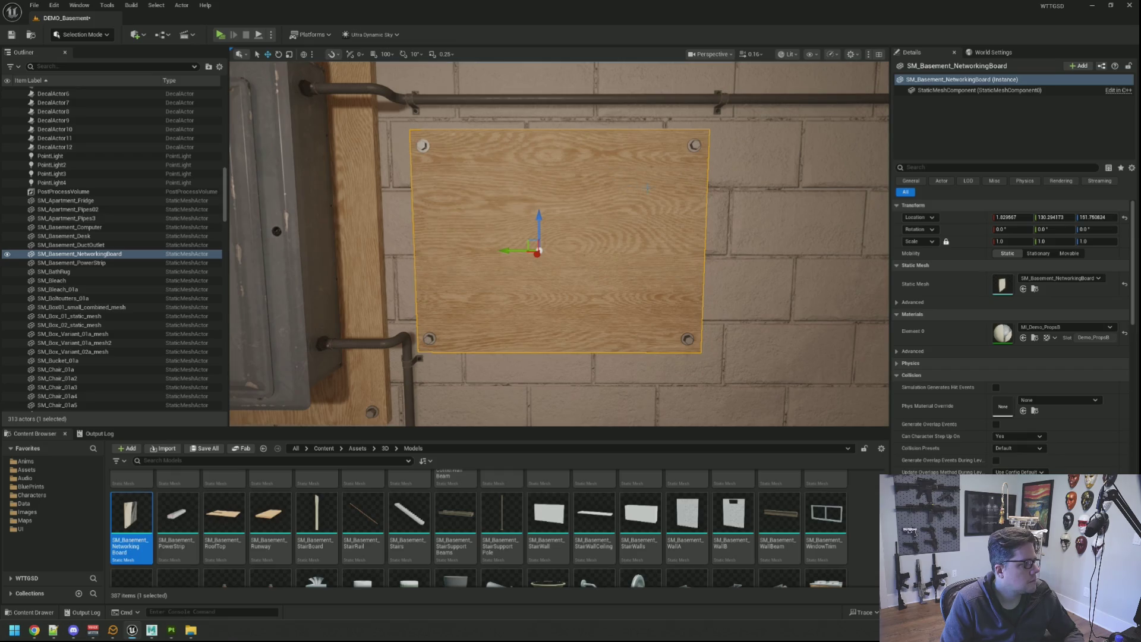
scroll(559, 244, down, 3)
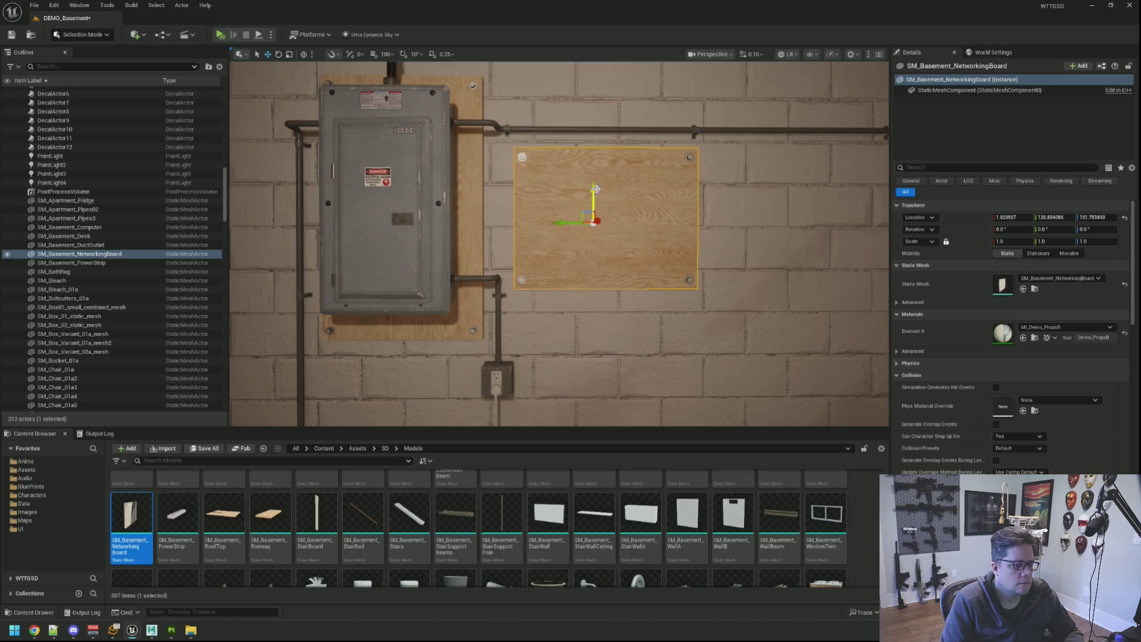
key(Escape)
scroll(597, 189, down, 5)
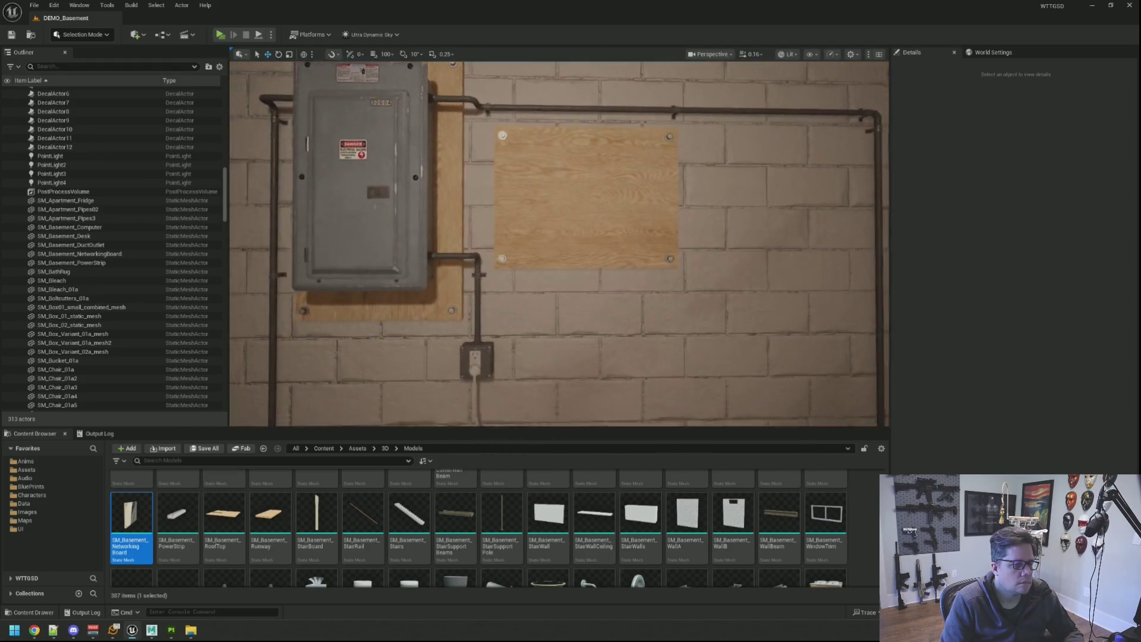
right_drag(605, 208, 606, 177)
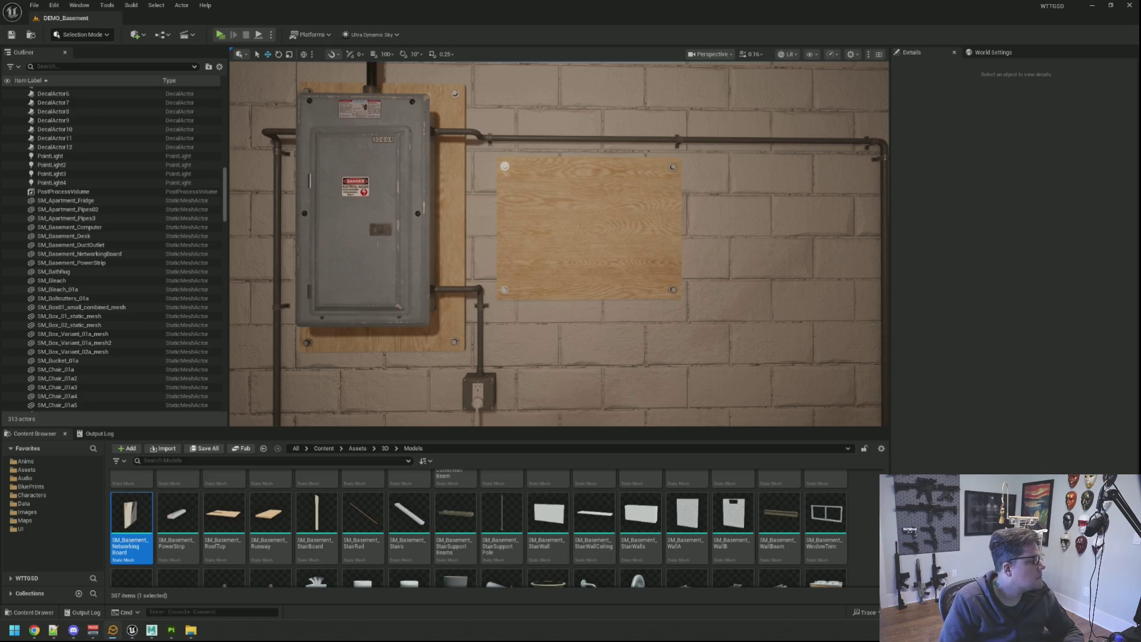
drag(559, 244, 619, 292)
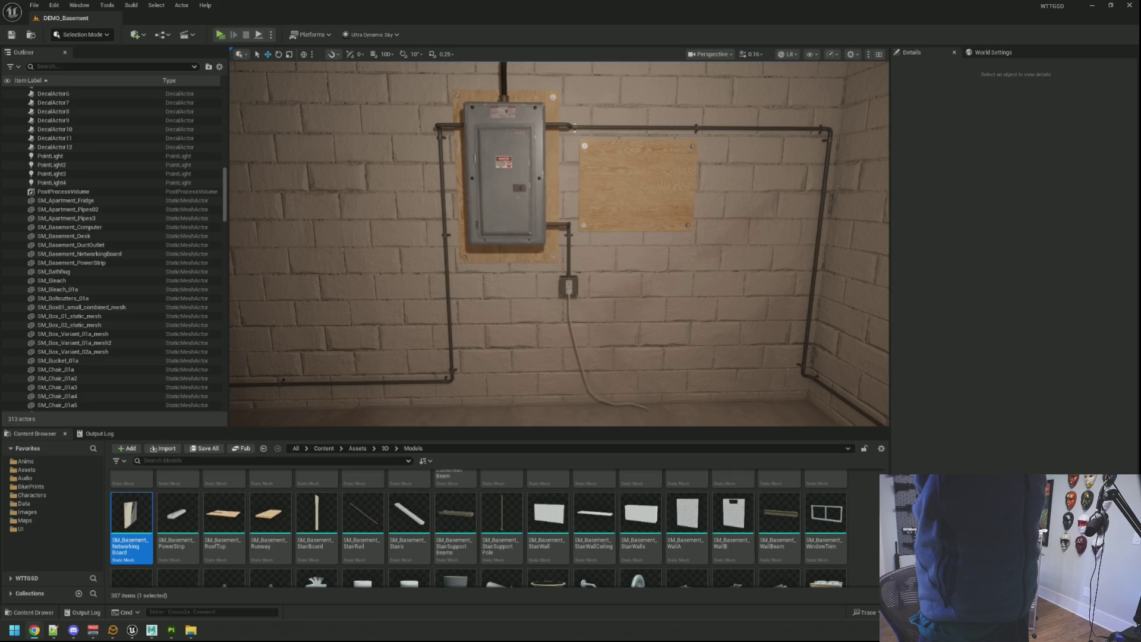
mouse_move(559, 243)
right_down()
mouse_move(559, 280)
mouse_move(570, 238)
mouse_move(529, 241)
mouse_move(630, 243)
mouse_move(470, 241)
mouse_move(505, 241)
mouse_move(494, 241)
right_up()
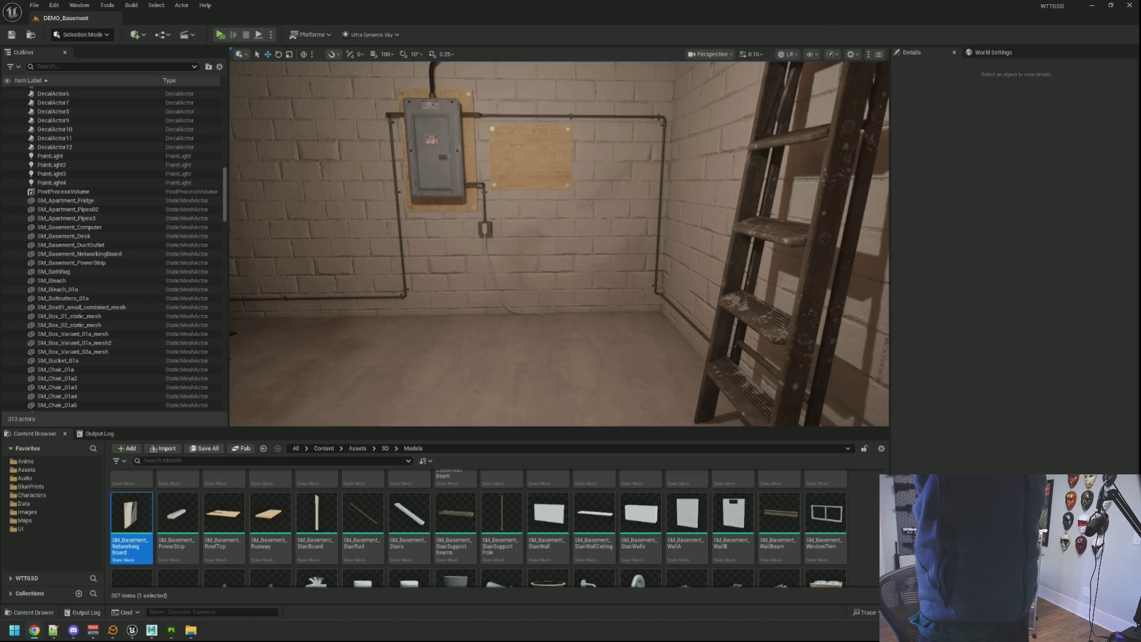
key(Up)
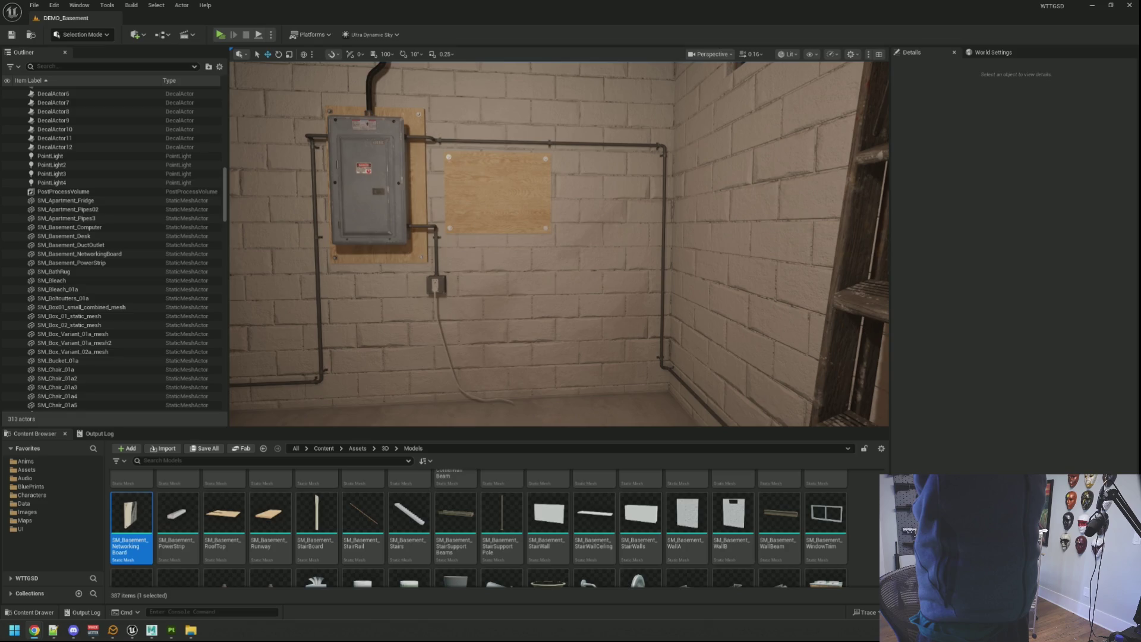
mouse_move(798, 300)
mouse_down()
mouse_move(707, 250)
mouse_move(684, 214)
mouse_move(684, 250)
mouse_move(678, 211)
mouse_up()
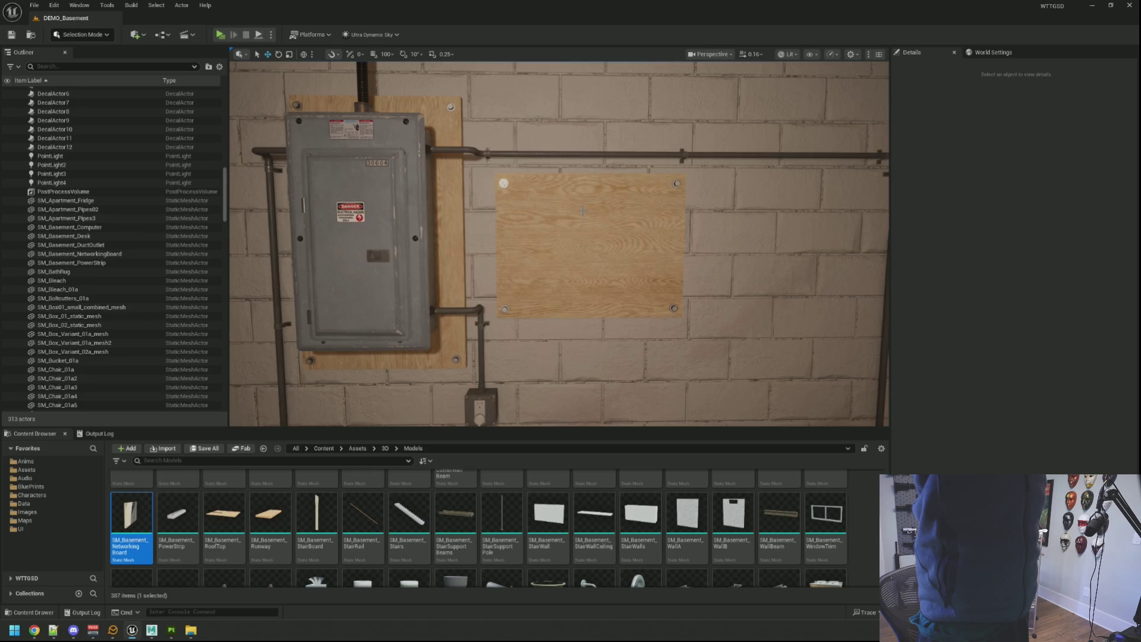
In Maya, select and frame SM_Basement_NetworkingBoard on the breaker-box wall.
drag(678, 211, 678, 223)
click(152, 632)
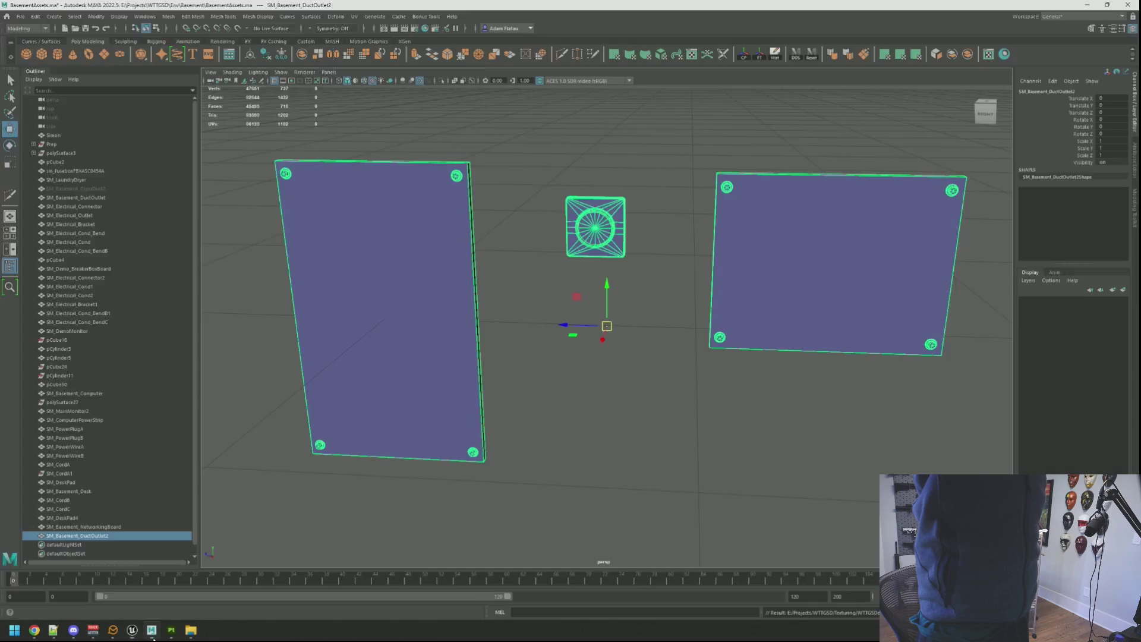
scroll(493, 395, down, 5)
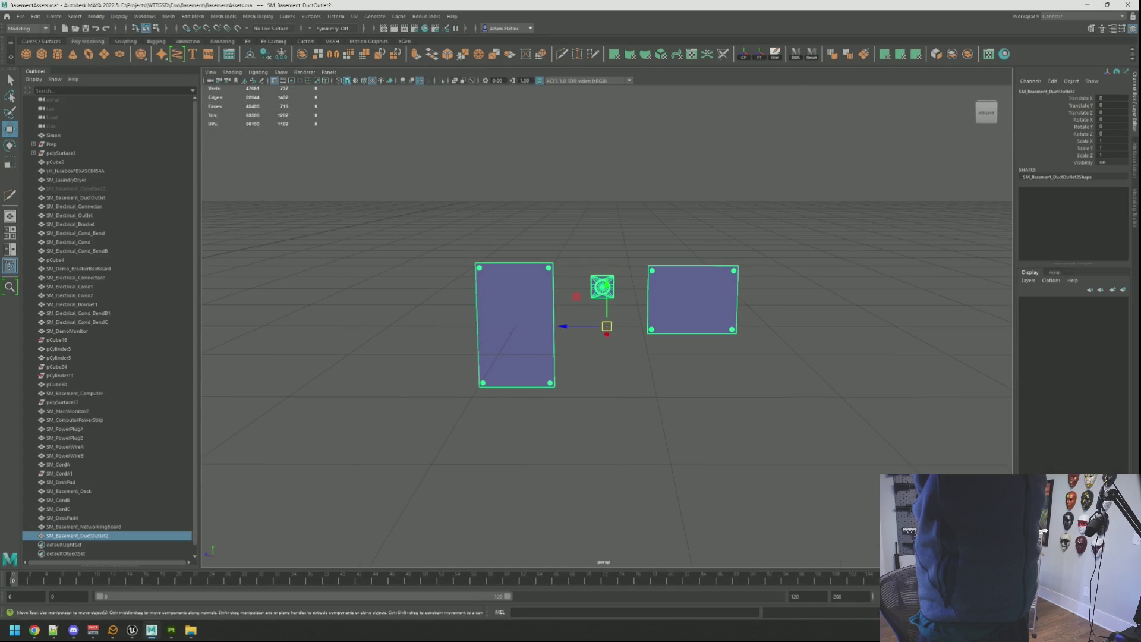
scroll(667, 295, down, 4)
mouse_move(623, 359)
alt+mouse_down()
mouse_move(648, 321)
mouse_move(573, 351)
mouse_move(698, 331)
mouse_move(594, 327)
alt+mouse_up()
click(881, 376)
key(f)
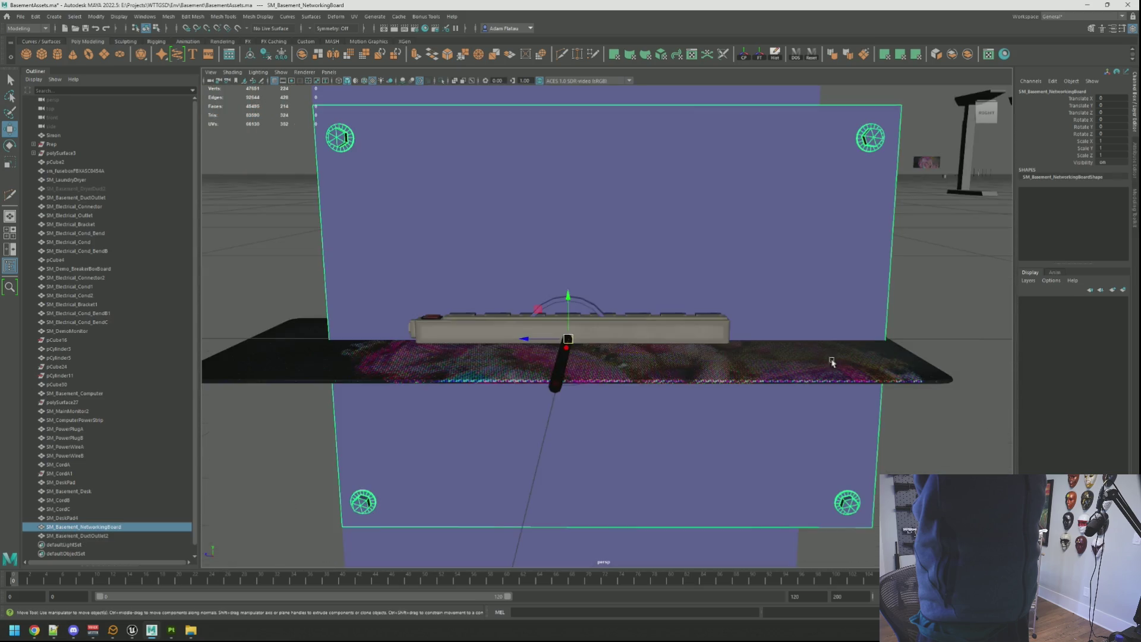
scroll(796, 352, down, 5)
scroll(795, 352, down, 4)
Move the networking board along Z to 4.9, then return to the Unreal scene.
mouse_move(773, 389)
mouse_down()
mouse_move(571, 388)
mouse_move(560, 369)
mouse_up()
key(f)
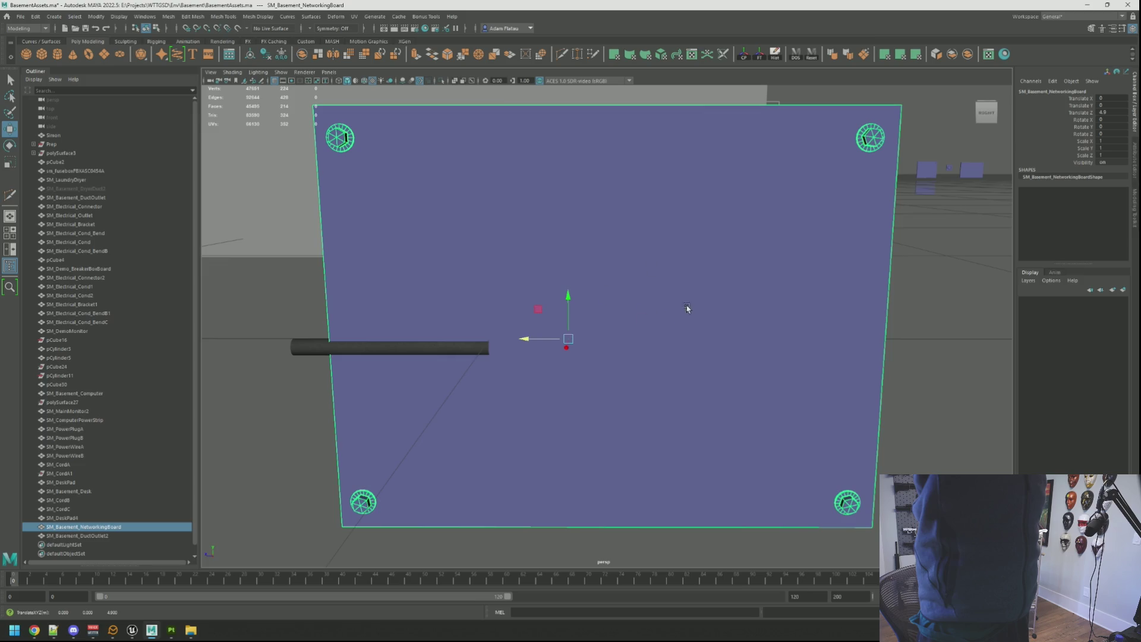
scroll(657, 309, down, 4)
mouse_move(657, 309)
alt+mouse_down()
mouse_move(600, 351)
mouse_move(602, 334)
mouse_move(566, 354)
mouse_move(547, 346)
mouse_move(573, 339)
mouse_move(561, 342)
alt+mouse_up()
scroll(602, 334, down, 3)
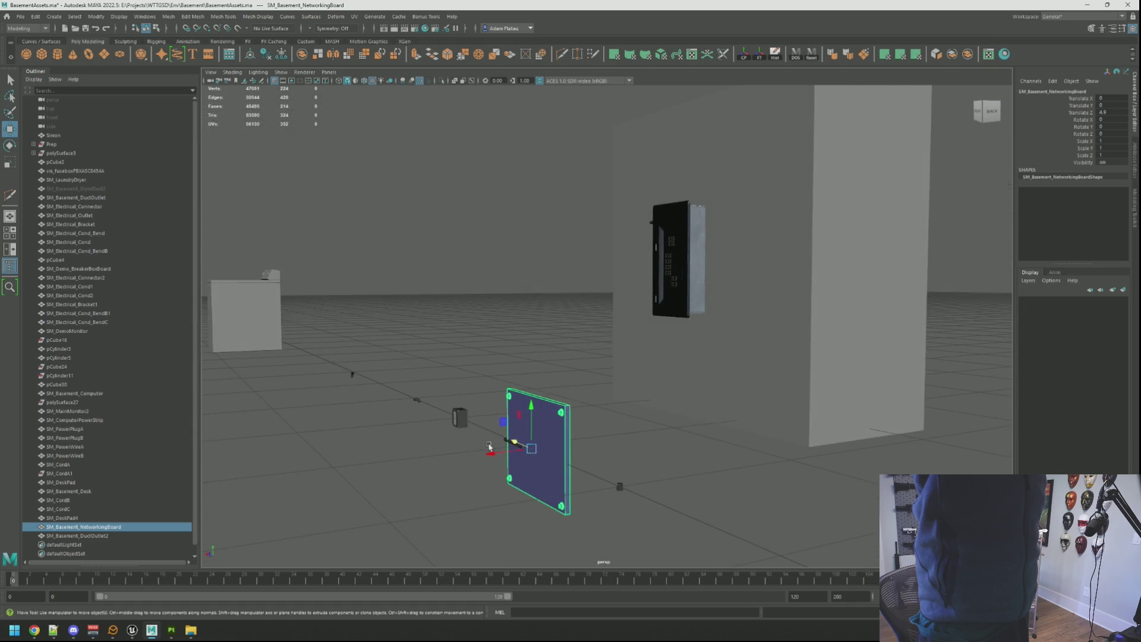
click(132, 631)
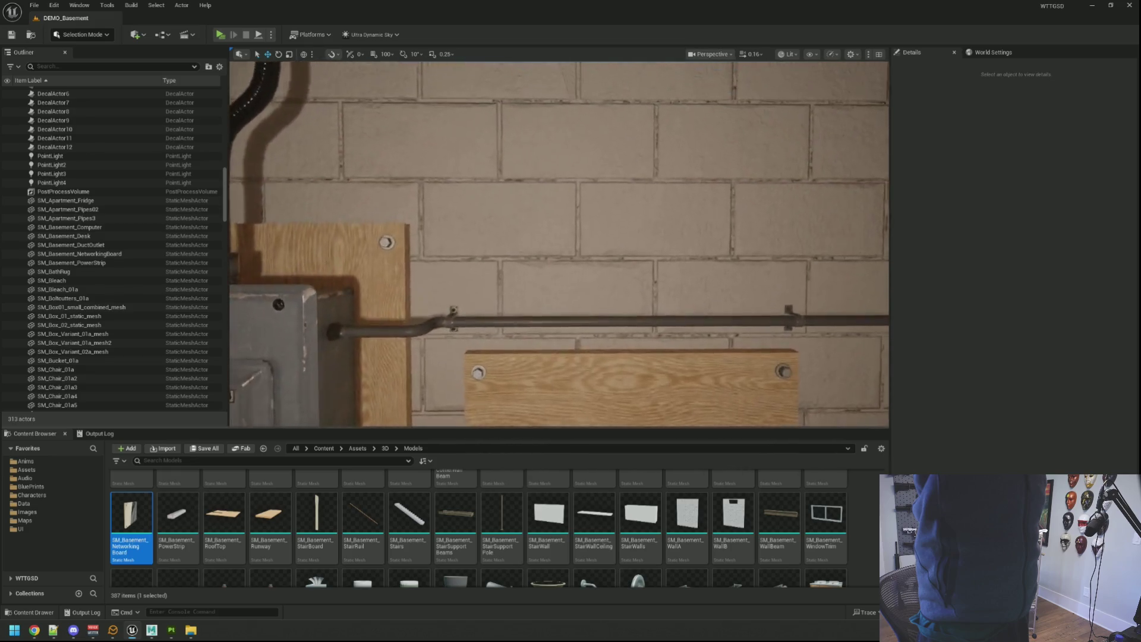
Inspect the plywood board and the pipe above it in Unreal, then switch back to Maya.
scroll(559, 244, up, 5)
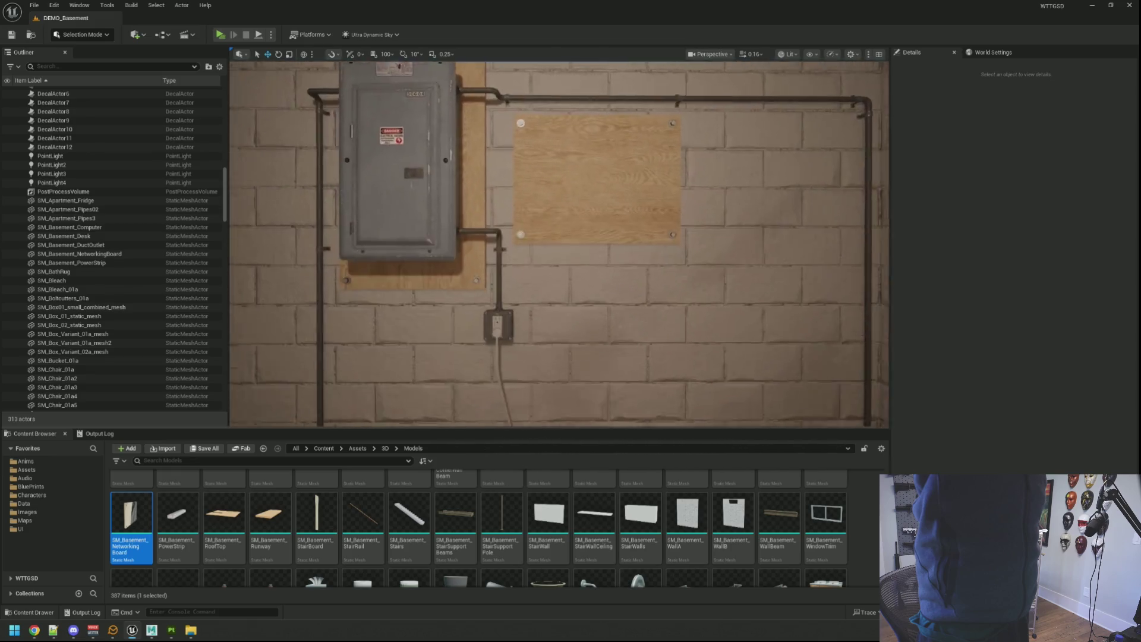
mouse_move(559, 244)
right_down()
mouse_move(702, 226)
mouse_move(529, 241)
mouse_move(535, 213)
right_up()
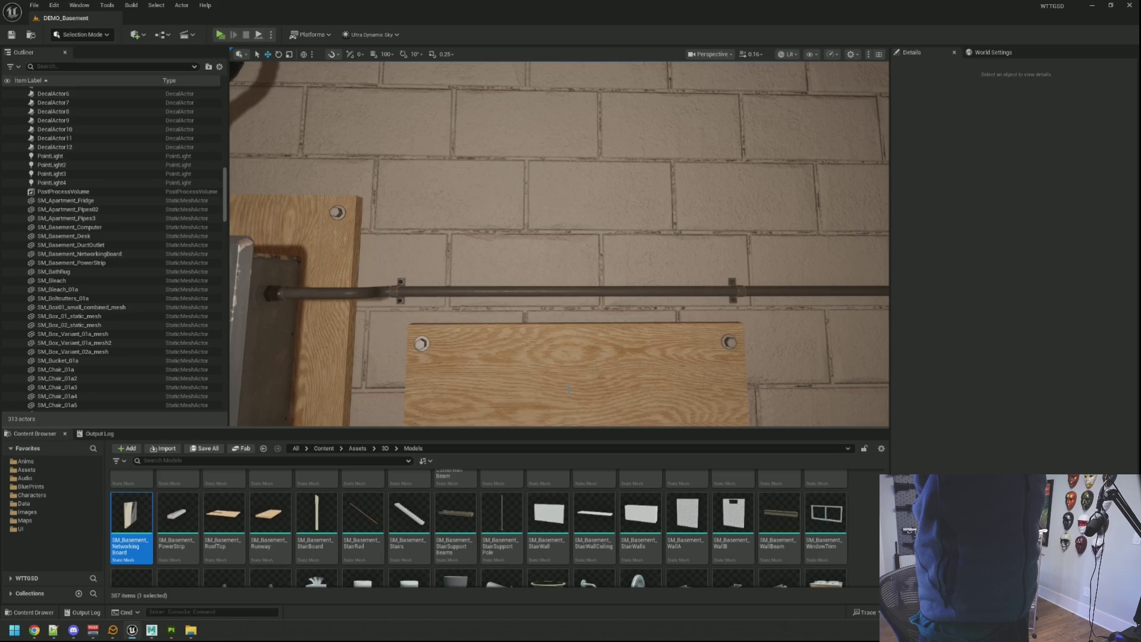
scroll(538, 416, down, 5)
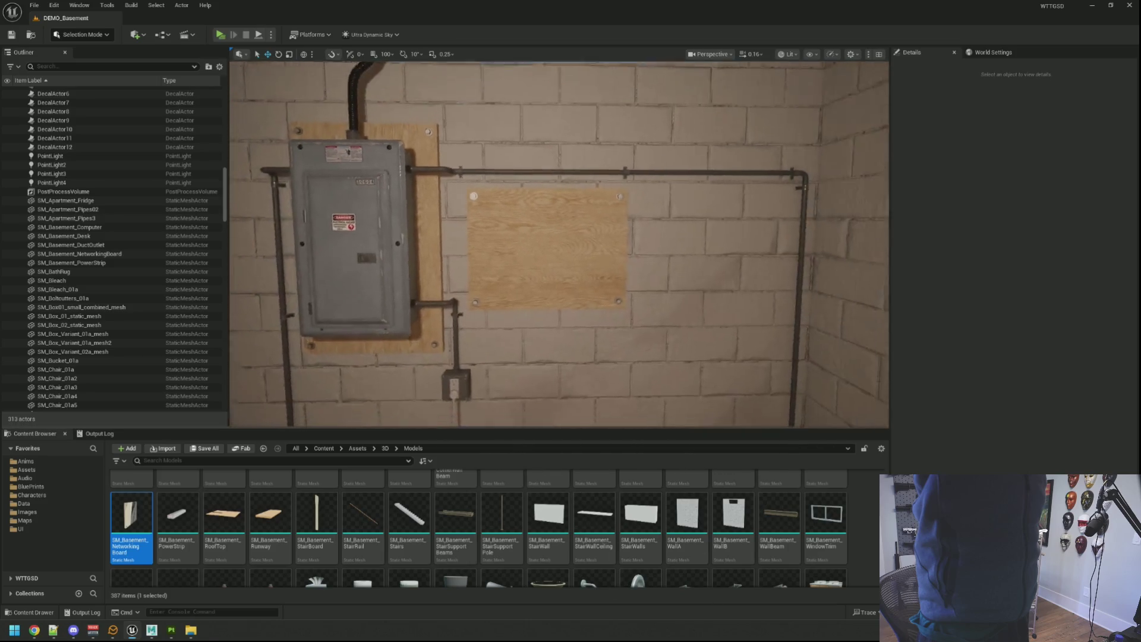
click(152, 630)
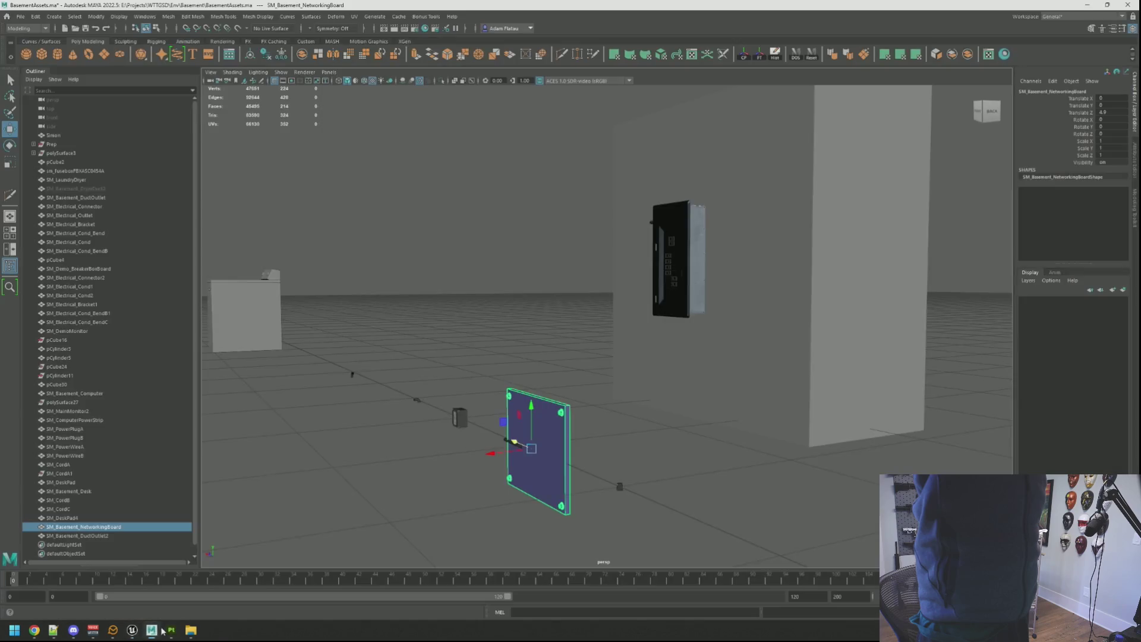
Place the networking board beside the breaker box at Translate X -1.481, Y 1.028, Z 4.866.
key(f)
mouse_move(535, 400)
alt+mouse_down()
mouse_move(604, 372)
mouse_move(518, 434)
mouse_move(553, 416)
mouse_move(475, 425)
mouse_move(752, 396)
alt+mouse_up()
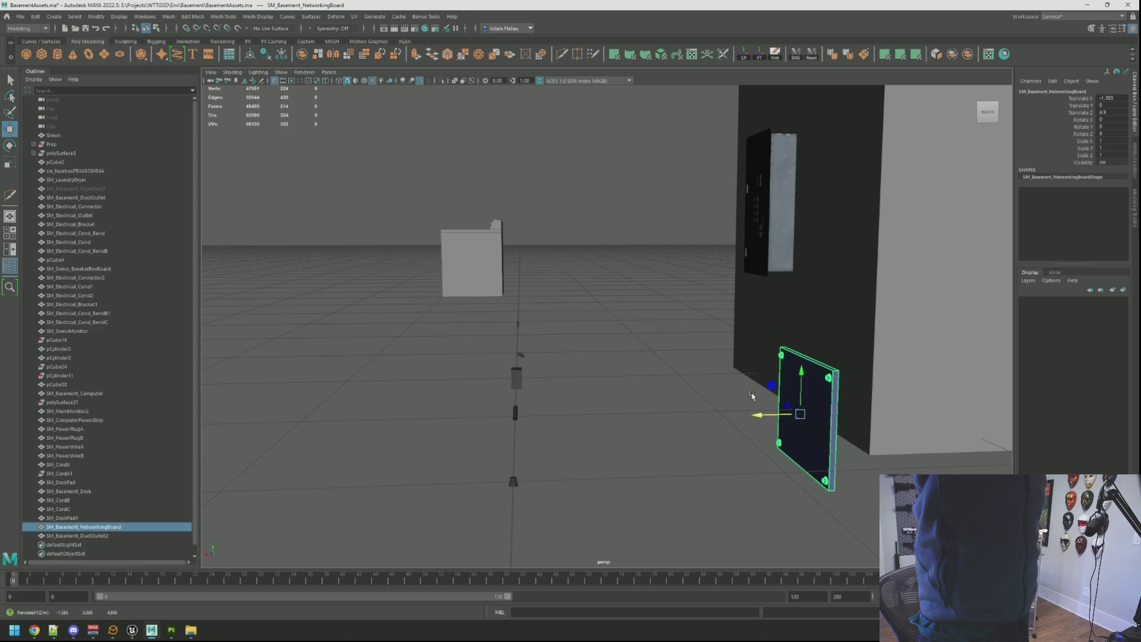
mouse_move(719, 413)
alt+mouse_down()
mouse_move(583, 395)
mouse_move(661, 392)
mouse_move(681, 494)
mouse_move(530, 439)
mouse_move(568, 416)
alt+mouse_up()
key(f)
mouse_move(482, 413)
alt+mouse_down()
mouse_move(468, 394)
mouse_move(607, 438)
mouse_move(607, 470)
mouse_move(606, 248)
alt+mouse_up()
key(f)
alt+right_drag(582, 339, 530, 326)
drag(530, 326, 551, 328)
alt+right_drag(551, 329, 535, 327)
mouse_move(535, 327)
alt+mouse_down()
mouse_move(619, 351)
mouse_move(594, 351)
alt+mouse_up()
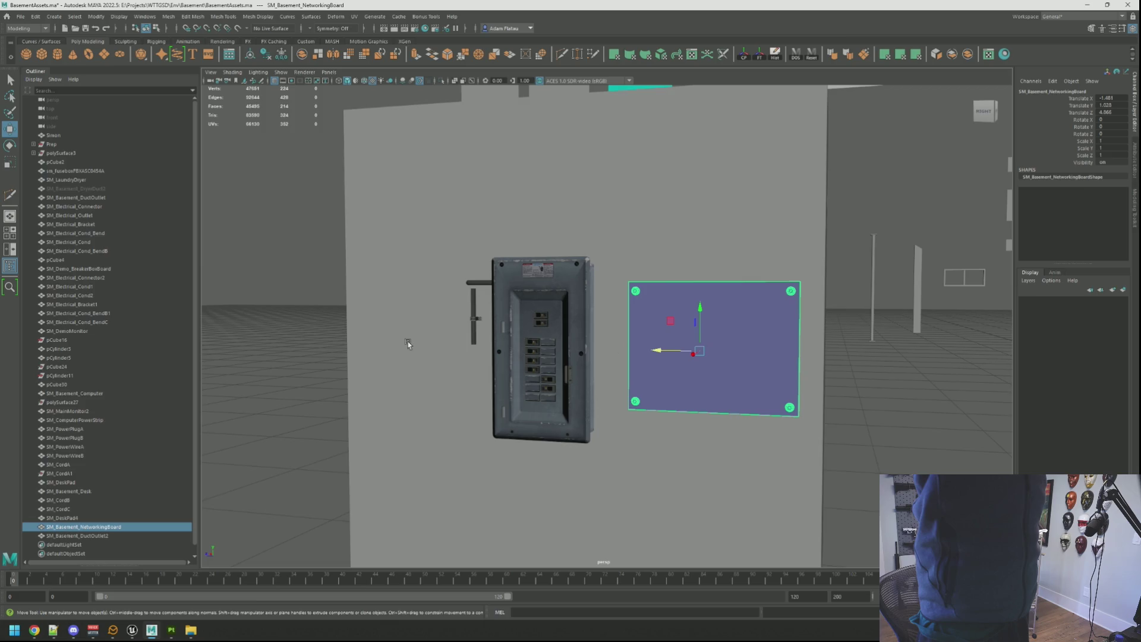
Create a polygon cube and scale it down to 0.335.
click(47, 56)
key(f)
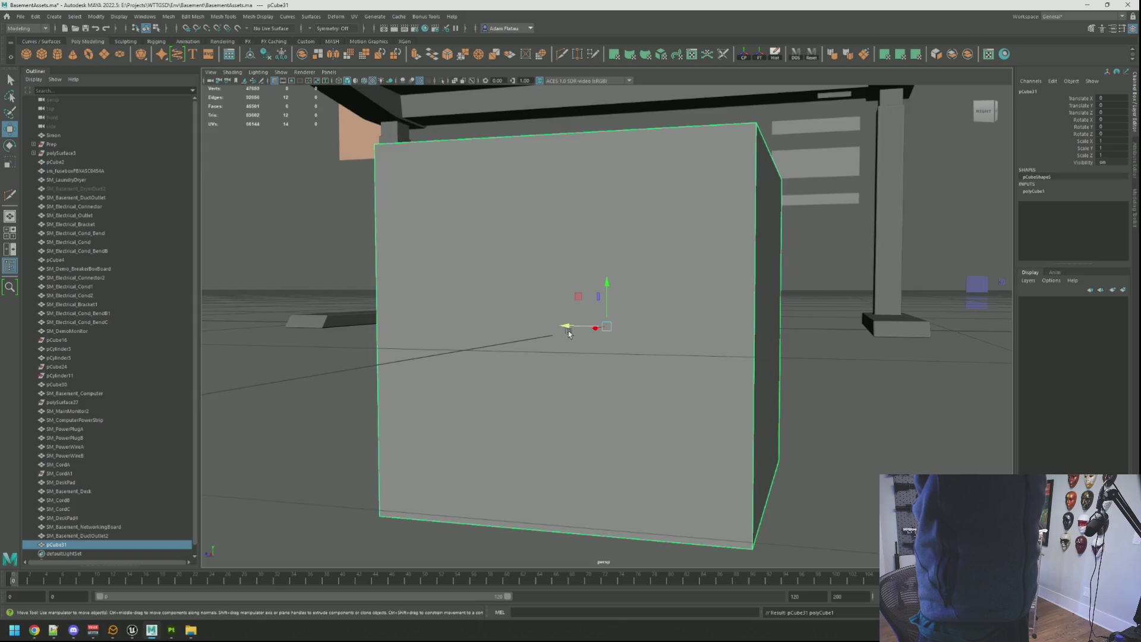
scroll(568, 330, down, 5)
mouse_move(567, 330)
alt+mouse_down()
mouse_move(499, 326)
mouse_move(594, 364)
mouse_move(619, 357)
mouse_move(755, 437)
mouse_move(443, 416)
alt+mouse_up()
key(r)
Move the small cube up the wall to X -1.042, Y 1.231, Z 4.57.
key(w)
key(f)
scroll(469, 352, down, 5)
mouse_move(469, 351)
alt+mouse_down()
mouse_move(625, 387)
mouse_move(633, 292)
alt+mouse_up()
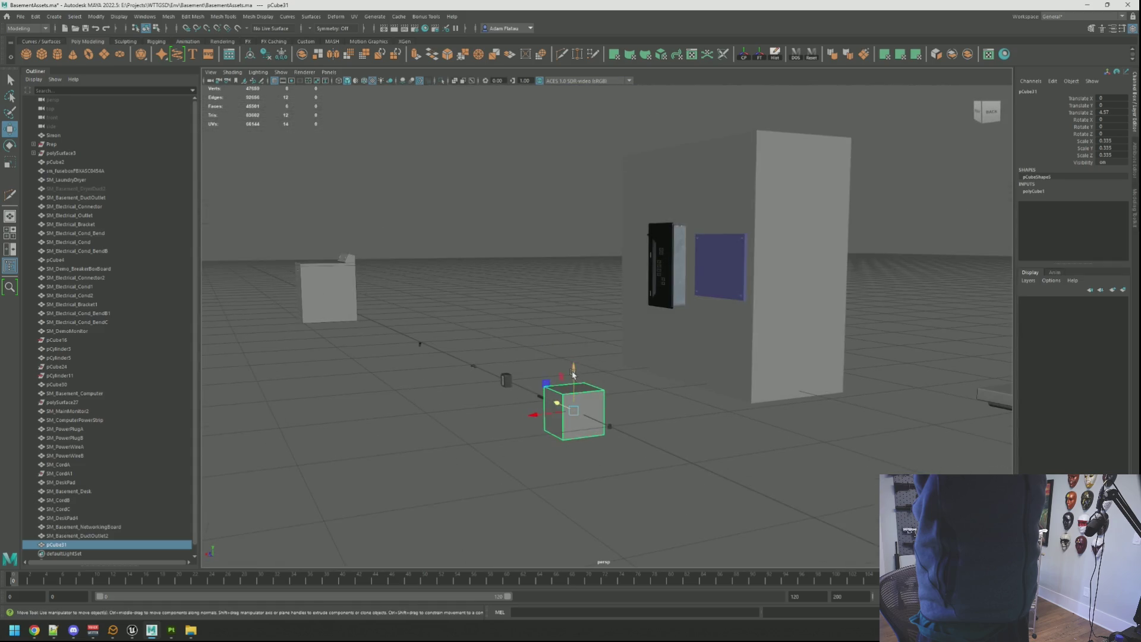
drag(567, 366, 574, 199)
key(f)
mouse_move(647, 250)
alt+mouse_down()
mouse_move(557, 340)
mouse_move(868, 321)
alt+mouse_up()
key(f)
scroll(728, 297, down, 3)
alt+drag(728, 298, 599, 275)
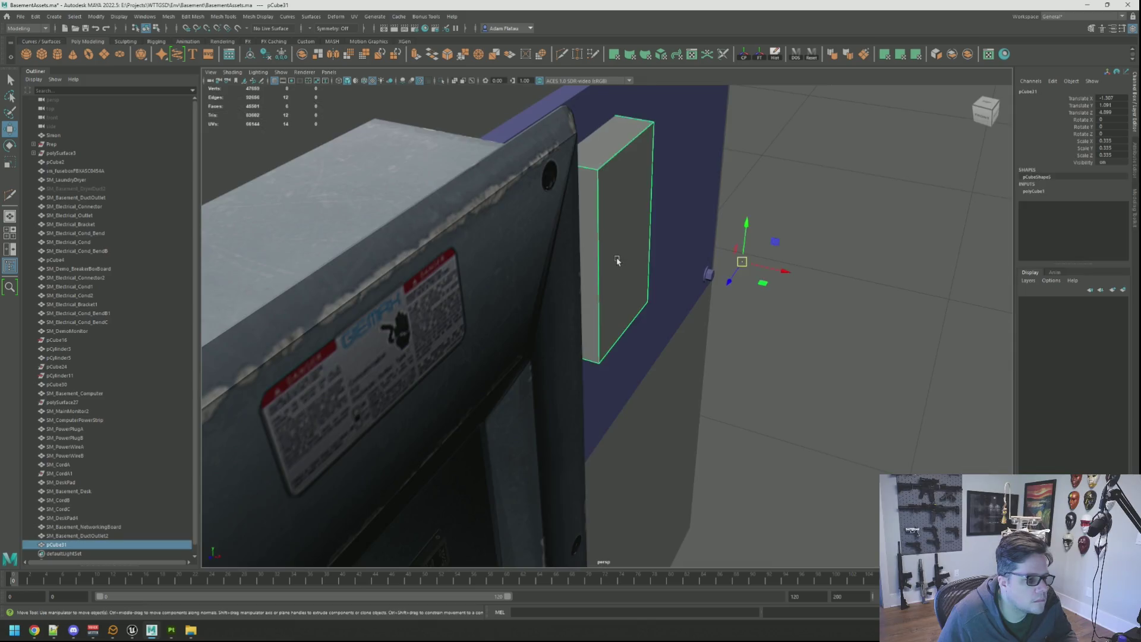
Freeze pCube31's transforms and delete its history.
click(825, 56)
Nudge the cube slightly on Y and forward on Z against the blue panel.
mouse_move(595, 333)
alt+mouse_down()
mouse_move(640, 321)
mouse_move(699, 334)
mouse_move(654, 324)
mouse_move(617, 288)
mouse_move(523, 299)
alt+mouse_up()
mouse_move(523, 299)
alt+right_down()
mouse_move(697, 366)
mouse_move(821, 387)
mouse_move(668, 362)
alt+right_up()
key(f)
alt+right_drag(745, 301, 624, 321)
mouse_move(624, 321)
alt+mouse_down()
mouse_move(693, 327)
mouse_move(616, 343)
mouse_move(630, 297)
mouse_move(617, 237)
mouse_move(613, 254)
alt+mouse_up()
key(f)
alt+right_drag(670, 282, 663, 341)
mouse_move(664, 344)
alt+mouse_down()
mouse_move(595, 297)
mouse_move(552, 296)
alt+mouse_up()
mouse_move(553, 295)
alt+right_down()
mouse_move(647, 315)
mouse_move(620, 303)
alt+right_up()
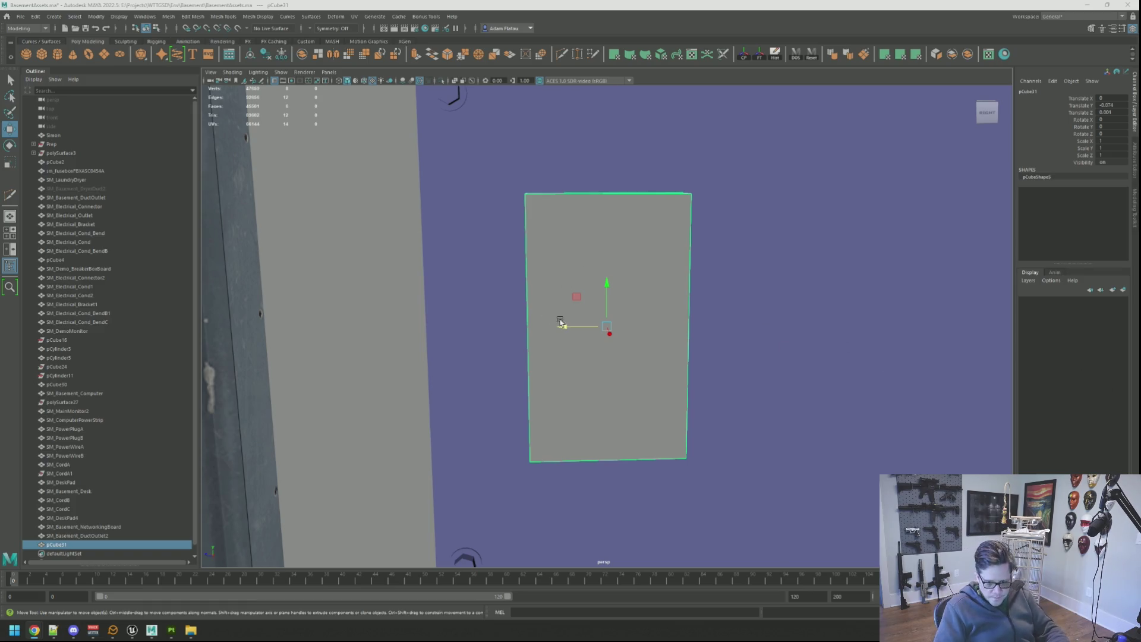
Raise the box's two bottom vertices to shorten it from the bottom.
mouse_move(701, 267)
alt+mouse_down()
mouse_move(663, 273)
mouse_move(673, 289)
mouse_move(547, 288)
alt+mouse_up()
right_drag(594, 319, 553, 326)
drag(510, 315, 724, 395)
mouse_move(584, 310)
mouse_down()
mouse_move(637, 296)
mouse_move(471, 280)
mouse_move(856, 285)
mouse_up()
right_drag(856, 286, 925, 290)
Frame the grey box from the side and lower it slightly on the panel.
mouse_move(925, 290)
alt+mouse_down()
mouse_move(683, 287)
mouse_move(726, 327)
mouse_move(672, 342)
mouse_move(686, 353)
alt+mouse_up()
click(606, 286)
key(f)
scroll(677, 303, up, 5)
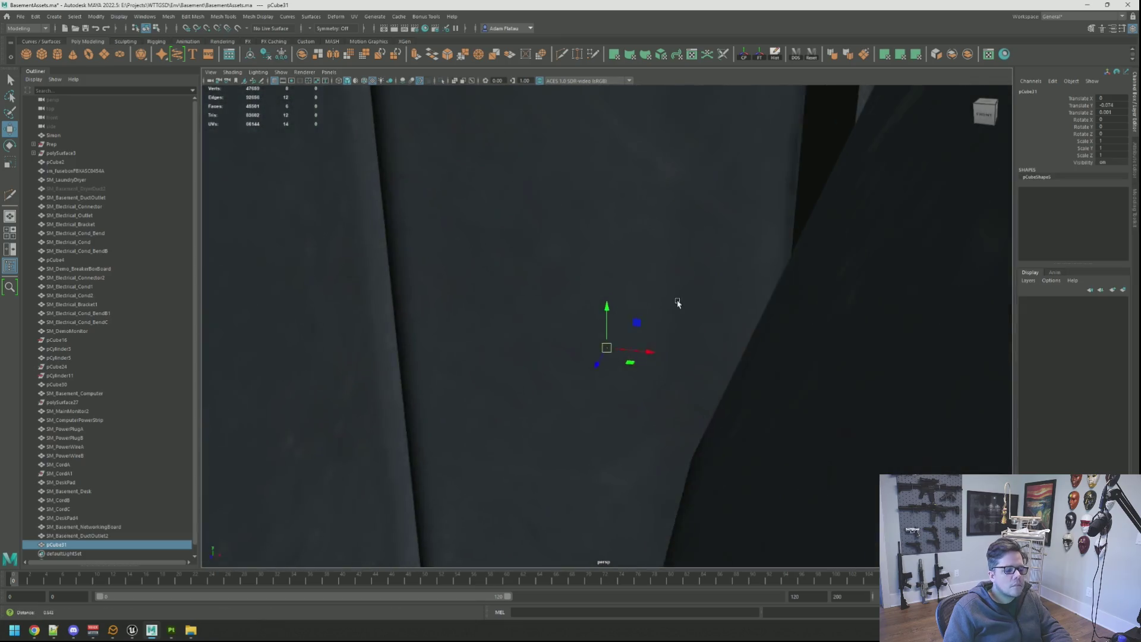
scroll(678, 303, down, 5)
key(f)
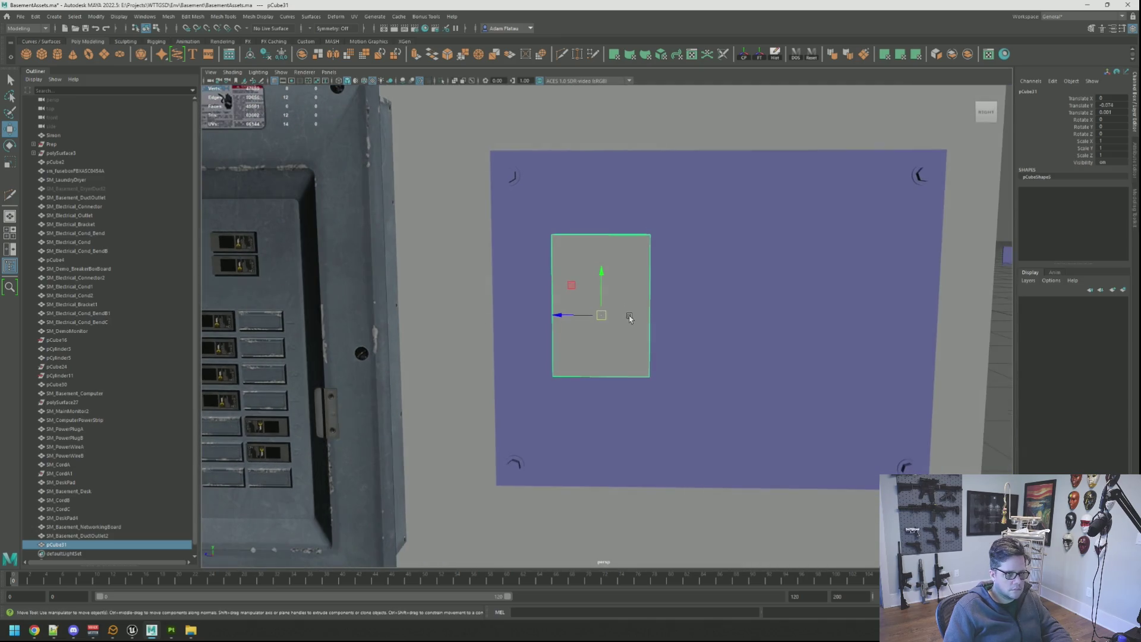
scroll(631, 318, up, 3)
scroll(637, 314, down, 3)
scroll(637, 313, up, 2)
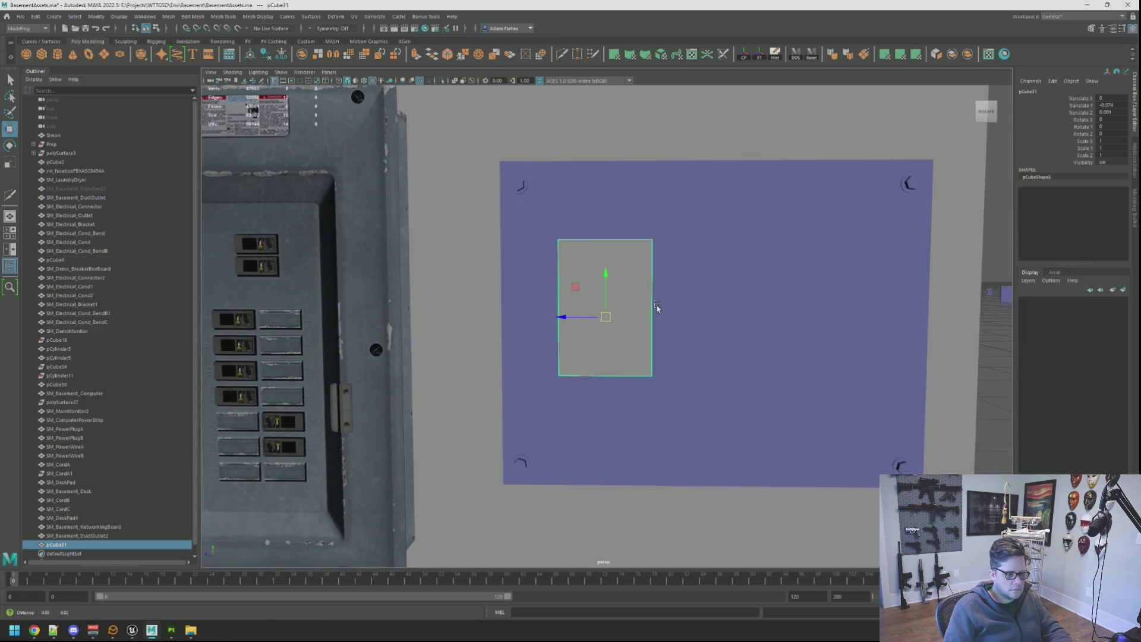
drag(603, 278, 599, 296)
scroll(667, 294, up, 3)
Select the box's first corner edge.
mouse_move(667, 293)
alt+mouse_down()
mouse_move(580, 276)
mouse_move(650, 263)
mouse_move(600, 360)
mouse_move(662, 319)
mouse_move(631, 331)
mouse_move(648, 324)
mouse_move(656, 289)
mouse_move(683, 313)
alt+mouse_up()
key(q)
click(580, 275)
Add the remaining corner edges so all four are selected.
shift+click(601, 360)
shift+click(612, 364)
scroll(606, 337, up, 3)
key(w)
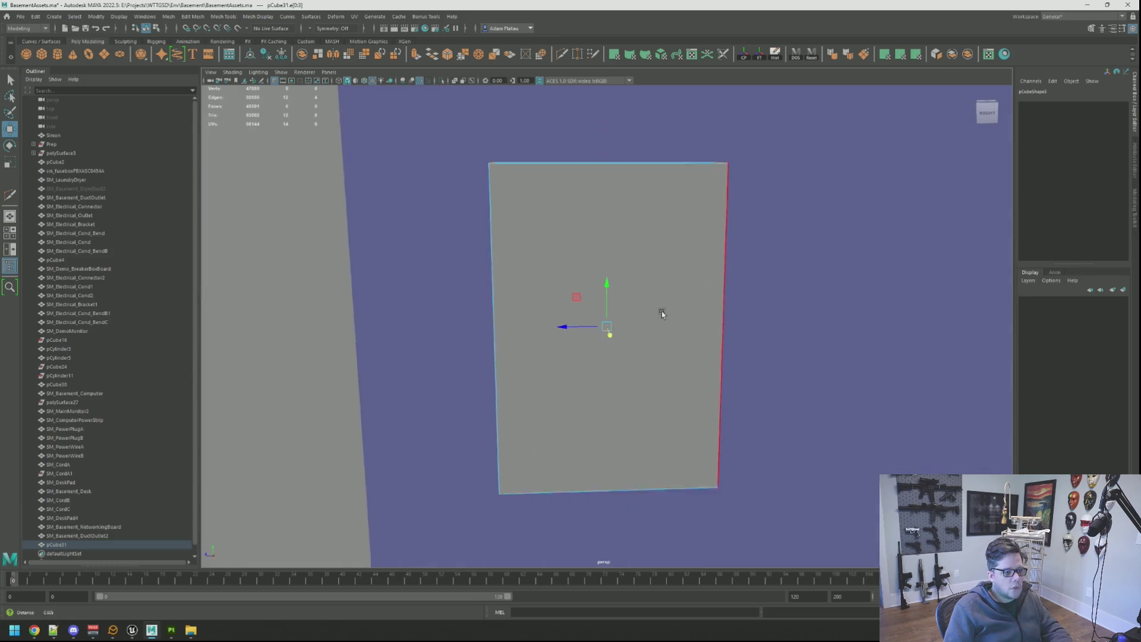
scroll(737, 288, down, 5)
click(1135, 208)
mouse_move(777, 242)
alt+mouse_down()
mouse_move(815, 226)
mouse_move(801, 236)
mouse_move(821, 204)
alt+mouse_up()
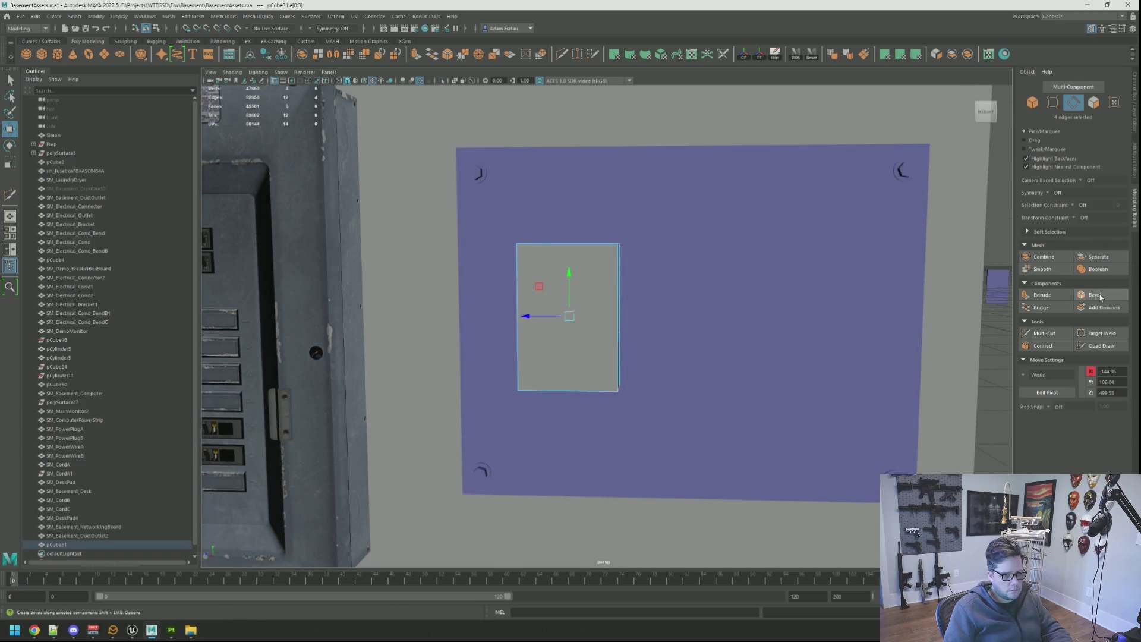
Bevel the four corner edges with Fraction 0.4 and 5 Segments.
key(ctrl+b)
mouse_move(769, 237)
alt+mouse_down()
mouse_move(641, 193)
mouse_move(670, 185)
mouse_move(630, 181)
alt+mouse_up()
alt+drag(574, 231, 765, 164)
drag(659, 185, 835, 273)
key(q)
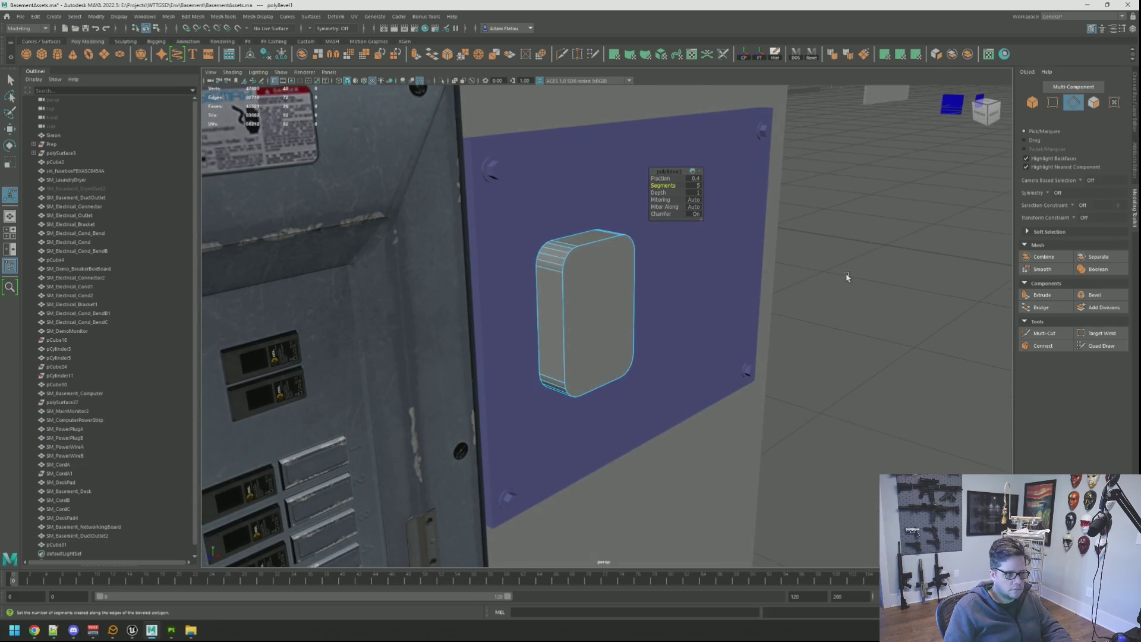
Select and frame the rounded box with the Move tool active.
scroll(681, 283, up, 3)
alt+drag(681, 283, 601, 293)
click(601, 294)
key(f)
key(w)
mouse_move(600, 333)
alt+mouse_down()
mouse_move(737, 357)
mouse_move(573, 298)
mouse_move(592, 283)
mouse_move(729, 352)
alt+mouse_up()
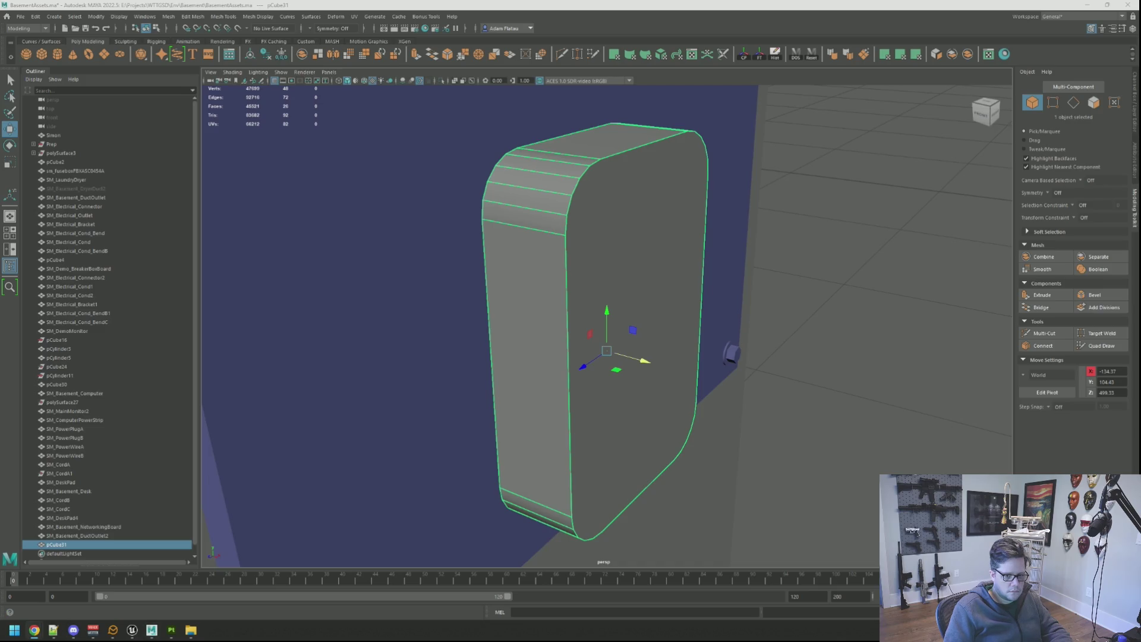
mouse_move(731, 349)
alt+mouse_down()
mouse_move(706, 321)
mouse_move(644, 306)
mouse_move(663, 305)
mouse_move(650, 318)
mouse_move(675, 308)
mouse_move(675, 326)
mouse_move(780, 364)
mouse_move(632, 319)
alt+mouse_up()
mouse_move(632, 319)
alt+right_down()
mouse_move(600, 332)
mouse_move(575, 300)
mouse_move(571, 309)
alt+right_up()
alt+drag(571, 310, 624, 309)
alt+right_drag(624, 309, 671, 320)
key(f)
mouse_move(671, 320)
alt+mouse_down()
mouse_move(502, 300)
mouse_move(540, 321)
mouse_move(647, 312)
mouse_move(706, 327)
mouse_move(704, 301)
mouse_move(676, 313)
mouse_move(677, 324)
mouse_move(784, 324)
alt+mouse_up()
scroll(502, 300, up, 2)
Delete the strip of faces along the rounded box's side.
key(ctrl+shift+x)
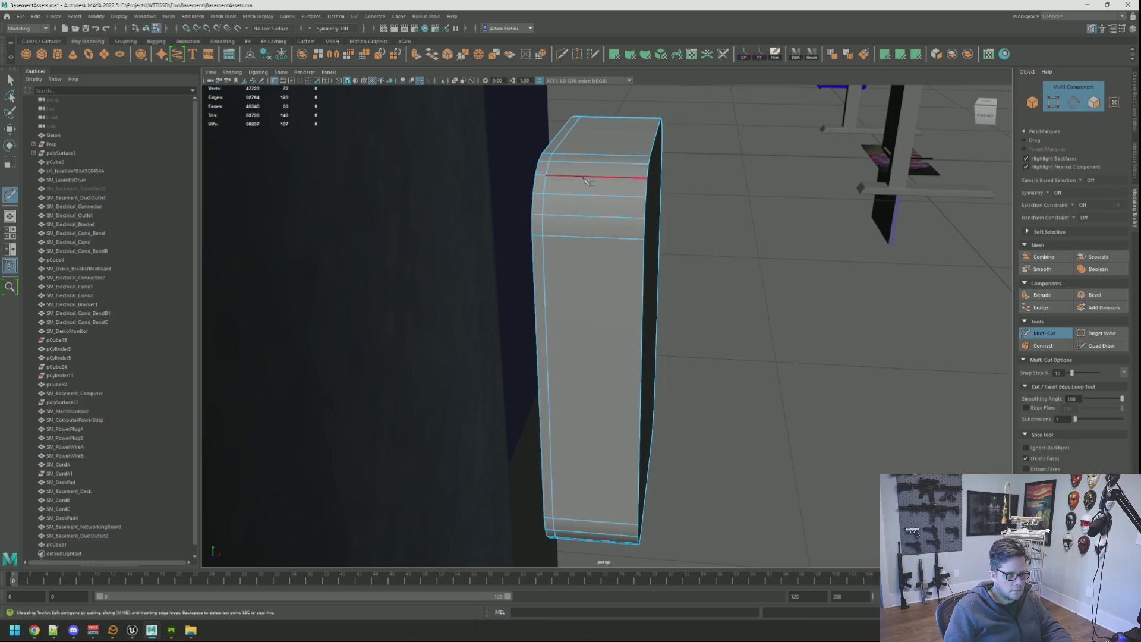
scroll(589, 181, up, 3)
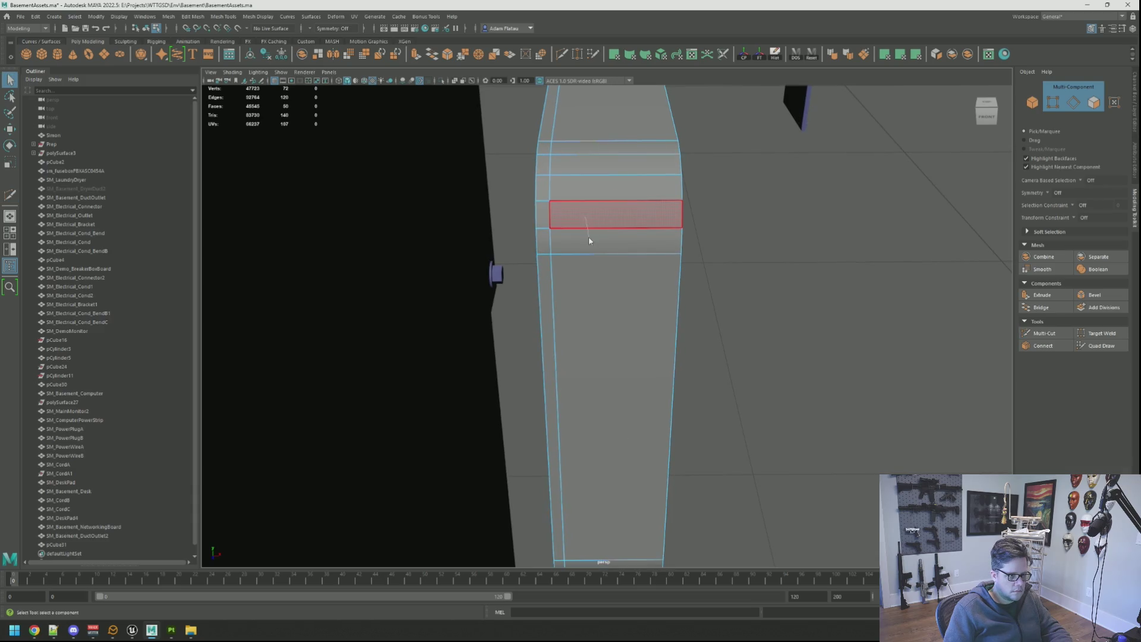
key(F11)
click(548, 262)
key(Delete)
key(Delete)
right_drag(618, 201, 559, 244)
Extrude the opening's border edges and scale them inward along X.
alt+drag(544, 274, 654, 243)
key(ctrl+e)
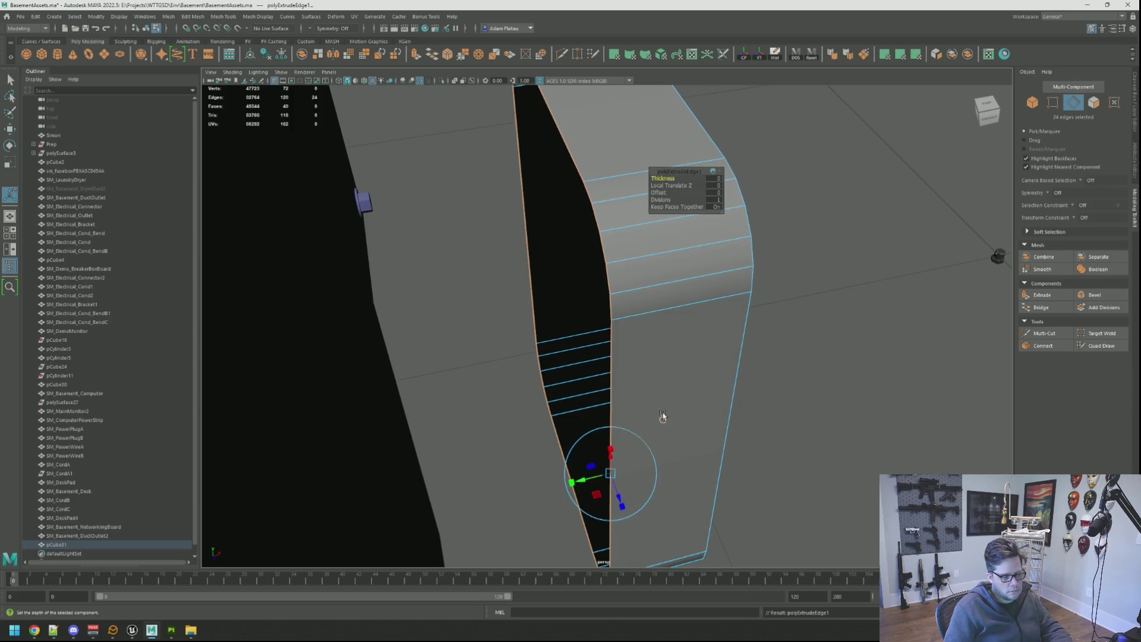
alt+drag(665, 420, 647, 400)
key(r)
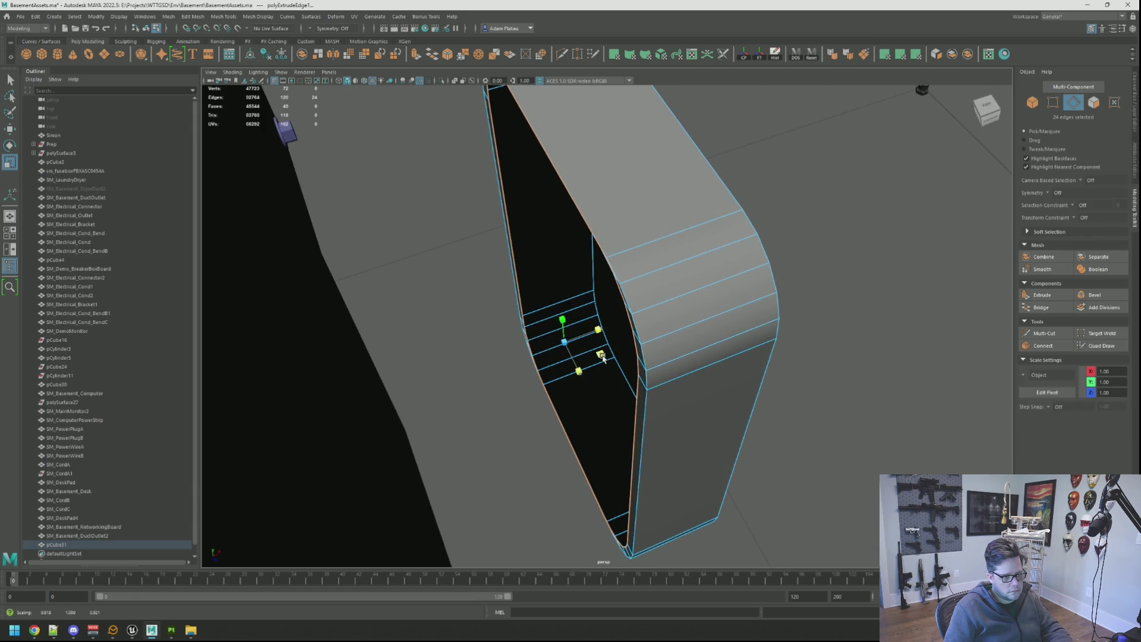
mouse_move(613, 332)
mouse_down()
mouse_move(600, 332)
mouse_move(756, 352)
mouse_move(660, 333)
mouse_move(667, 349)
mouse_move(611, 339)
mouse_move(647, 339)
mouse_up()
Multi-Cut a supporting edge loop across the box's side.
click(1044, 334)
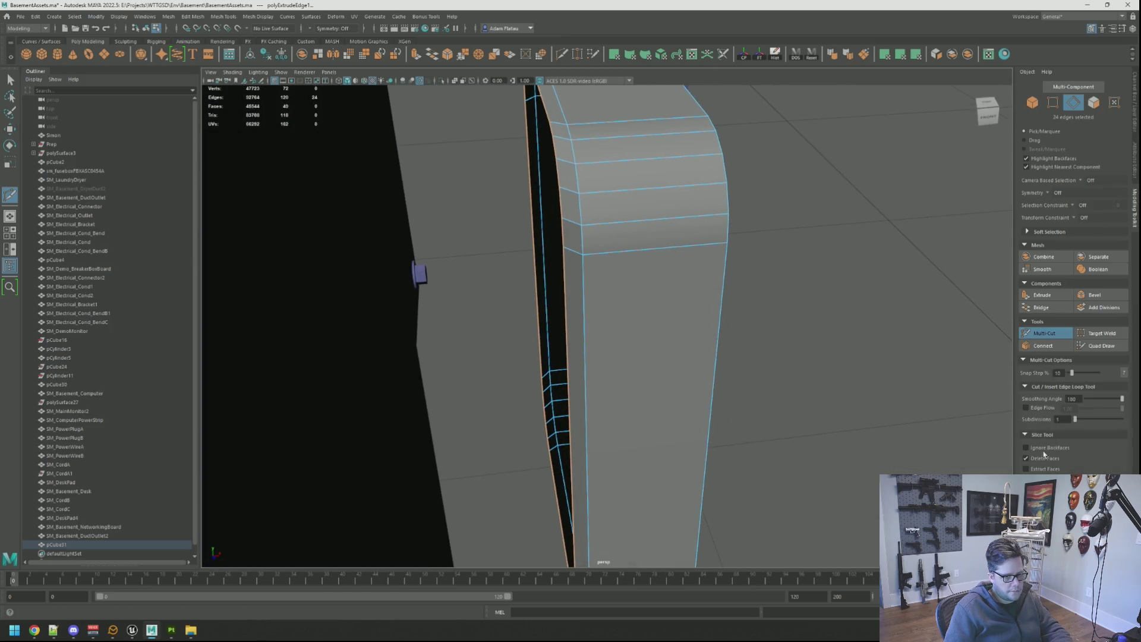
ctrl+click(574, 243)
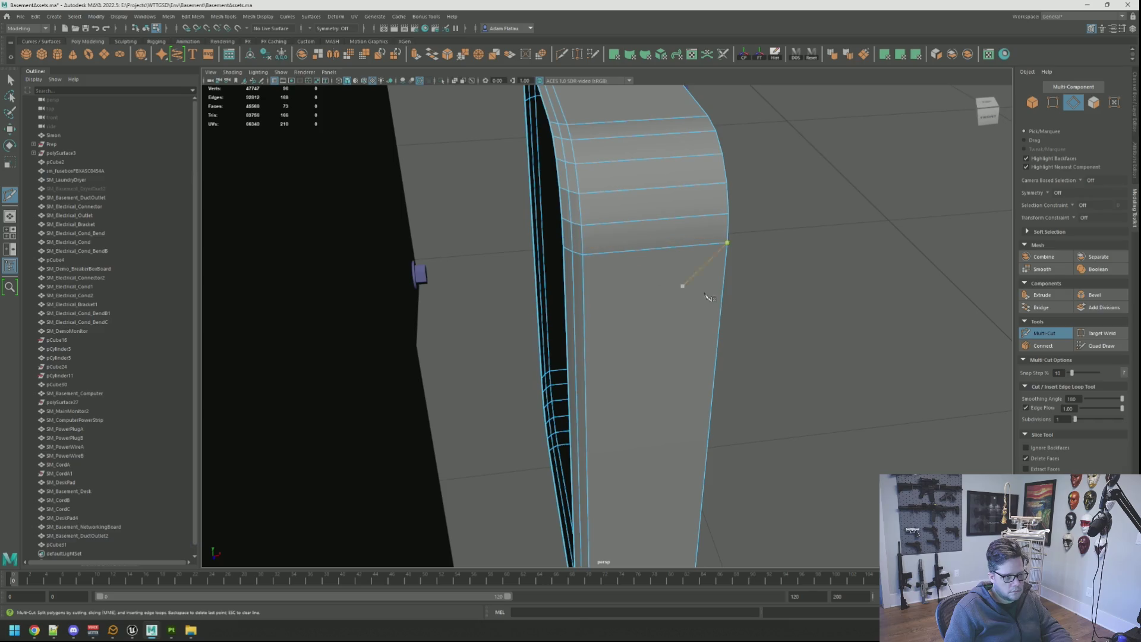
right_drag(776, 275, 811, 265)
mouse_move(811, 265)
alt+mouse_down()
mouse_move(751, 280)
mouse_move(680, 273)
alt+mouse_up()
click(609, 262)
alt+drag(608, 261, 636, 286)
right_drag(637, 285, 636, 265)
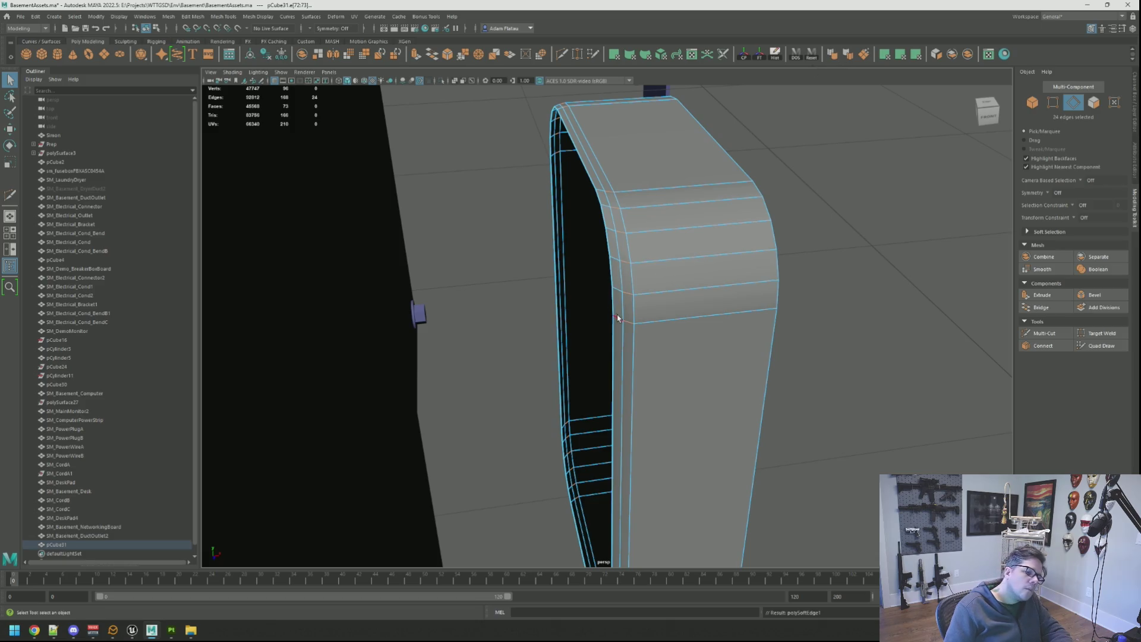
mouse_move(603, 265)
alt+mouse_down()
mouse_move(897, 237)
mouse_move(719, 234)
mouse_move(901, 267)
alt+mouse_up()
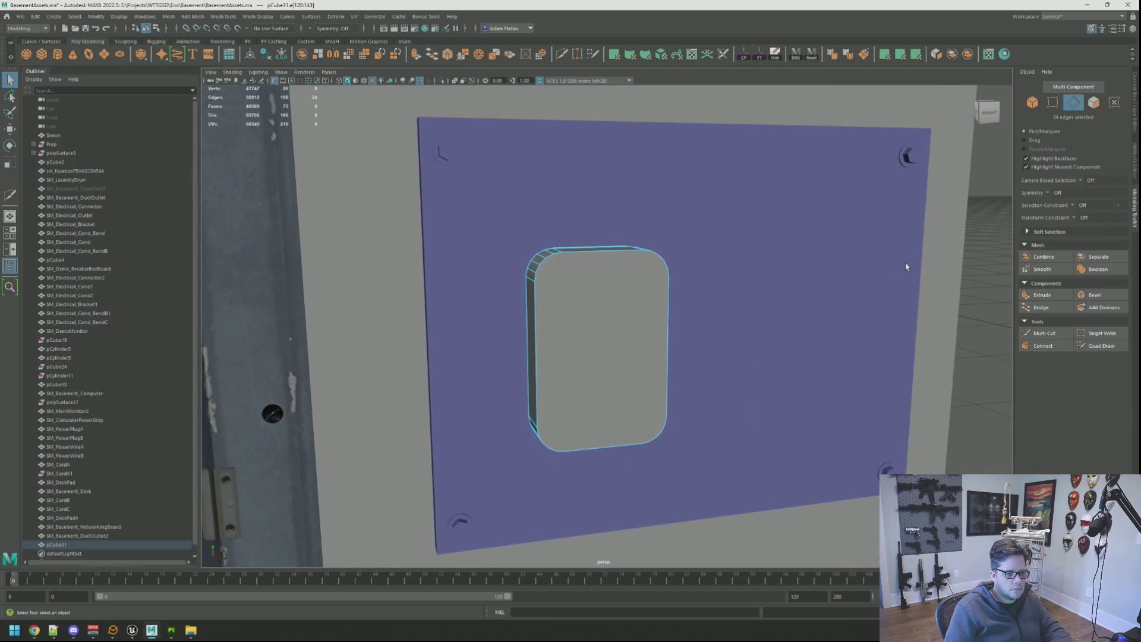
Frame the rounded box and check the edge loop running around it.
key(F8)
click(982, 269)
mouse_move(982, 269)
alt+mouse_down()
mouse_move(742, 258)
mouse_move(654, 260)
mouse_move(652, 272)
mouse_move(650, 255)
mouse_move(615, 255)
mouse_move(597, 225)
mouse_move(622, 259)
alt+mouse_up()
click(637, 268)
key(f)
right_drag(623, 259, 626, 231)
double_click(637, 259)
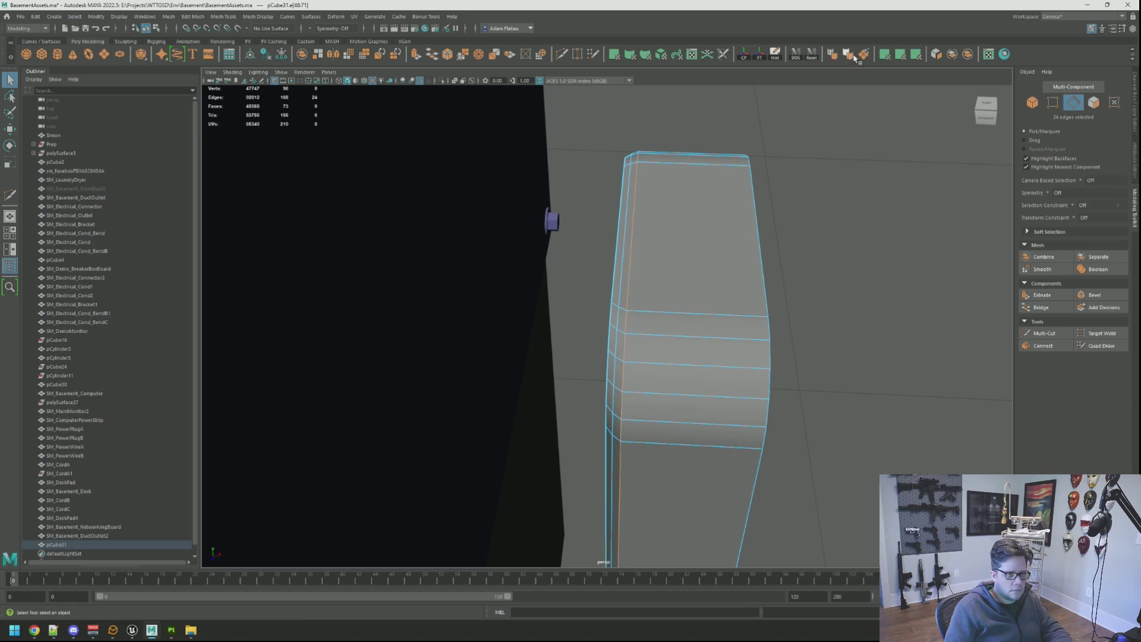
right_drag(790, 204, 812, 199)
Isolate the rounded box and pick an edge at its open gap.
mouse_move(813, 199)
alt+mouse_down()
mouse_move(754, 184)
mouse_move(744, 105)
mouse_move(662, 117)
mouse_move(595, 161)
mouse_move(593, 242)
mouse_move(627, 203)
mouse_move(567, 208)
mouse_move(670, 219)
mouse_move(422, 88)
alt+mouse_up()
click(617, 240)
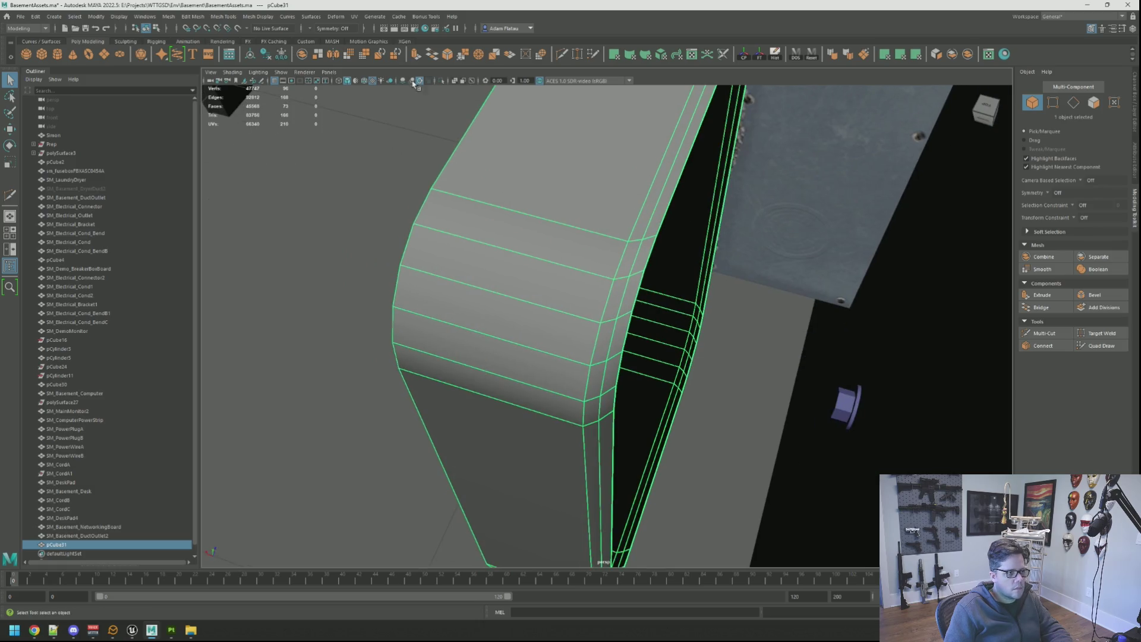
click(443, 82)
mouse_move(488, 154)
alt+mouse_down()
mouse_move(532, 140)
mouse_move(520, 255)
alt+mouse_up()
right_drag(515, 284, 521, 256)
click(523, 301)
alt+drag(523, 301, 721, 291)
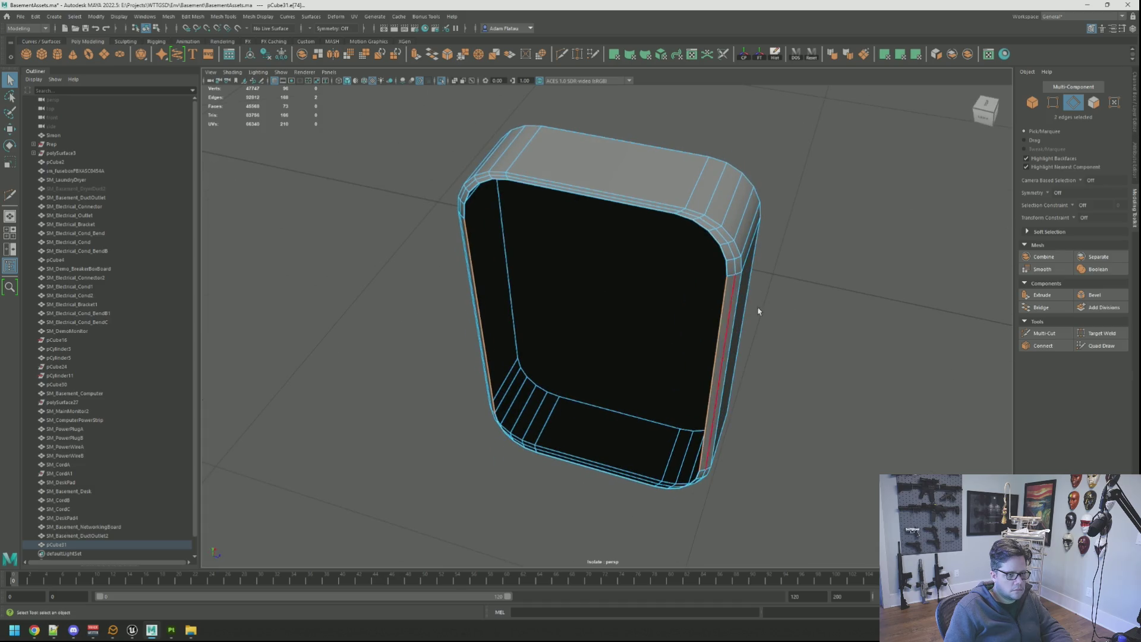
Bridge the first gaps in the open side, including the corner edges and top slot.
click(1052, 306)
mouse_move(594, 273)
alt+mouse_down()
mouse_move(521, 266)
mouse_move(676, 250)
mouse_move(598, 221)
alt+mouse_up()
key(g)
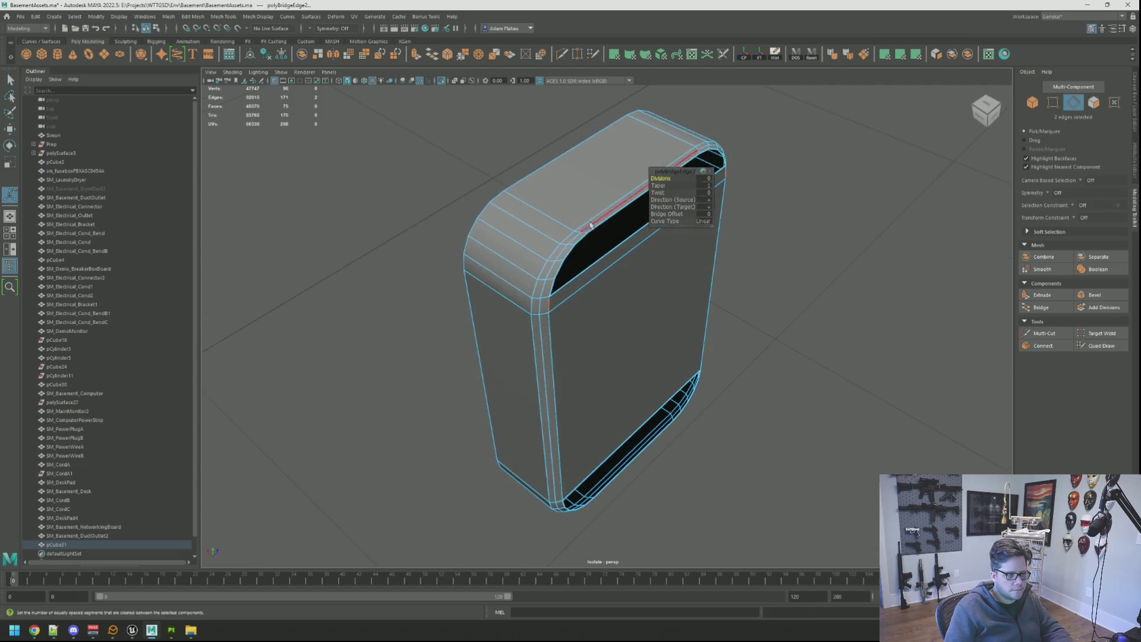
click(551, 285)
mouse_move(551, 286)
alt+mouse_down()
mouse_move(693, 273)
mouse_move(530, 242)
mouse_move(565, 196)
mouse_move(497, 161)
alt+mouse_up()
shift+click(689, 284)
key(g)
click(497, 162)
shift+click(502, 161)
key(g)
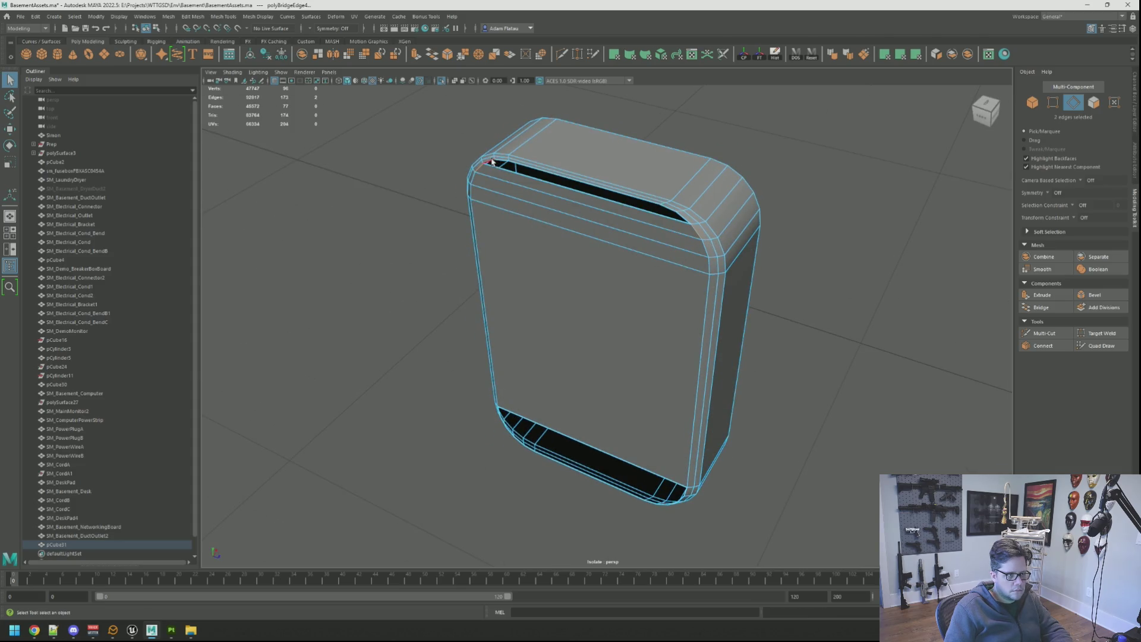
key(g)
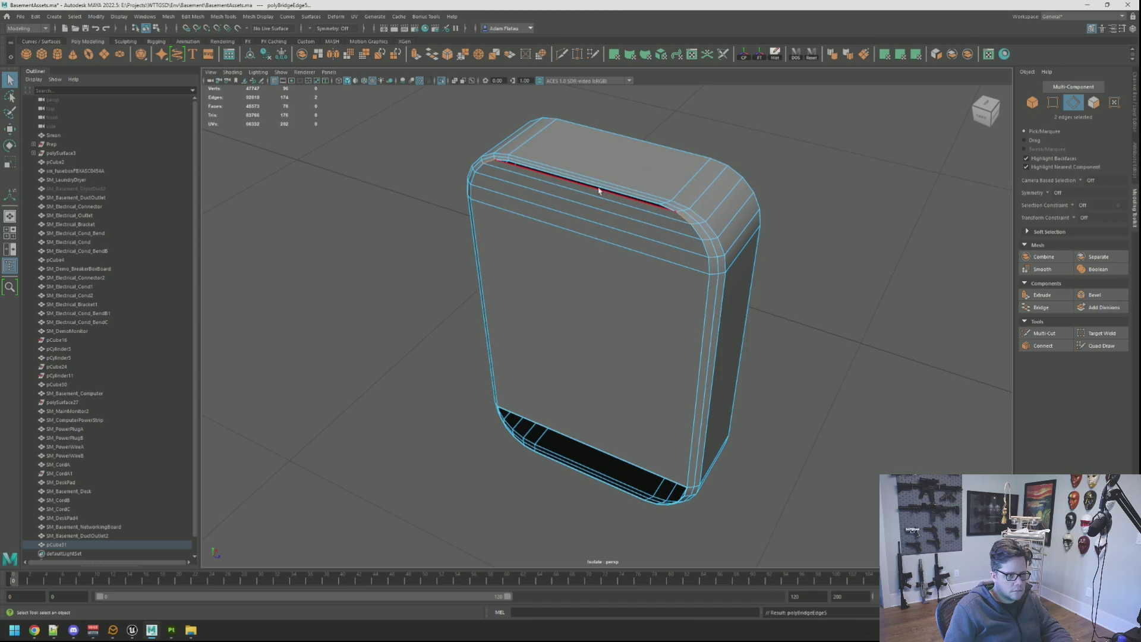
Bridge the bottom gap and the remaining facing edge pairs closed.
mouse_move(598, 207)
alt+mouse_down()
mouse_move(604, 186)
mouse_move(520, 148)
mouse_move(519, 159)
mouse_move(502, 119)
mouse_move(500, 156)
alt+mouse_up()
click(418, 247)
alt+drag(418, 247, 694, 217)
shift+click(702, 229)
key(g)
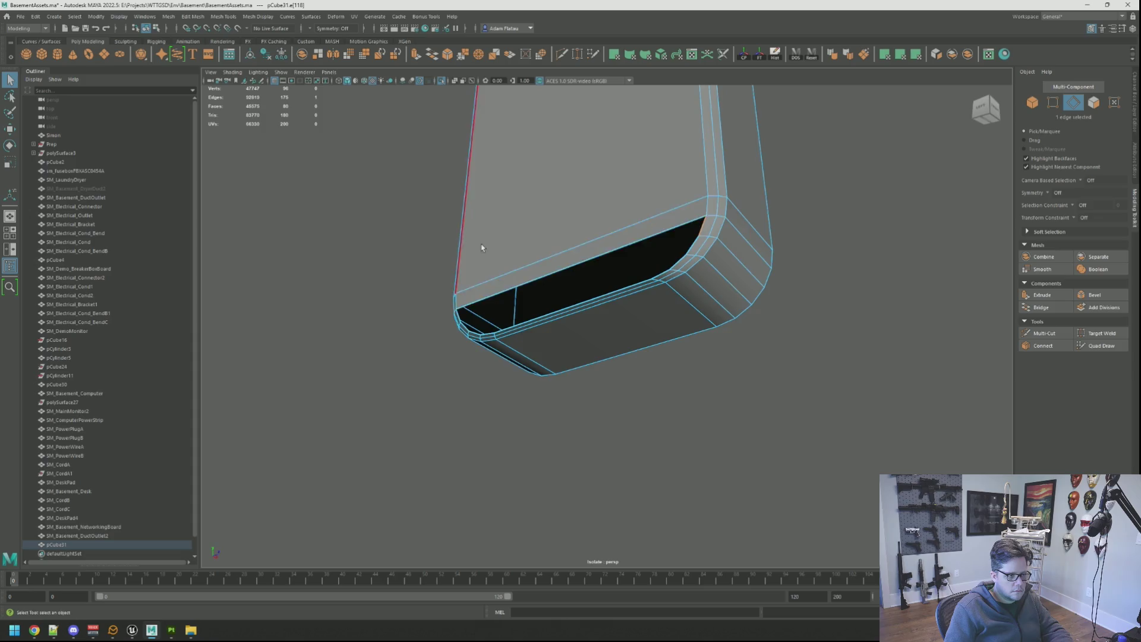
alt+drag(482, 250, 533, 234)
shift+click(581, 173)
key(g)
mouse_move(581, 173)
alt+mouse_down()
mouse_move(455, 248)
mouse_move(692, 262)
mouse_move(491, 232)
mouse_move(683, 273)
alt+mouse_up()
click(448, 245)
shift+click(700, 252)
key(g)
click(492, 220)
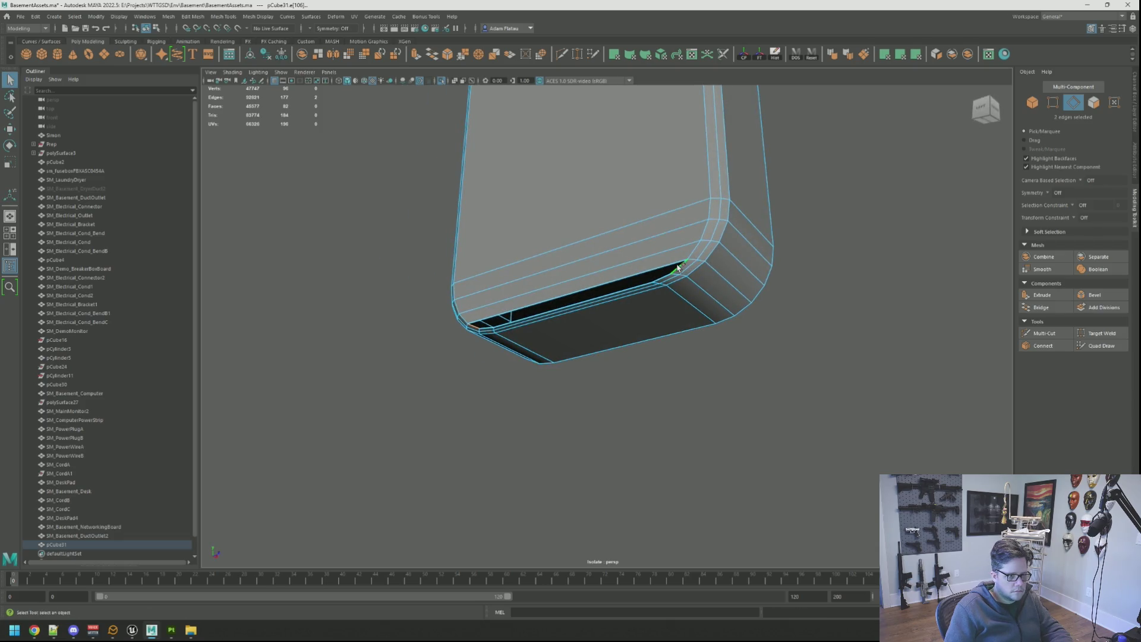
shift+click(678, 267)
key(g)
alt+drag(573, 250, 592, 300)
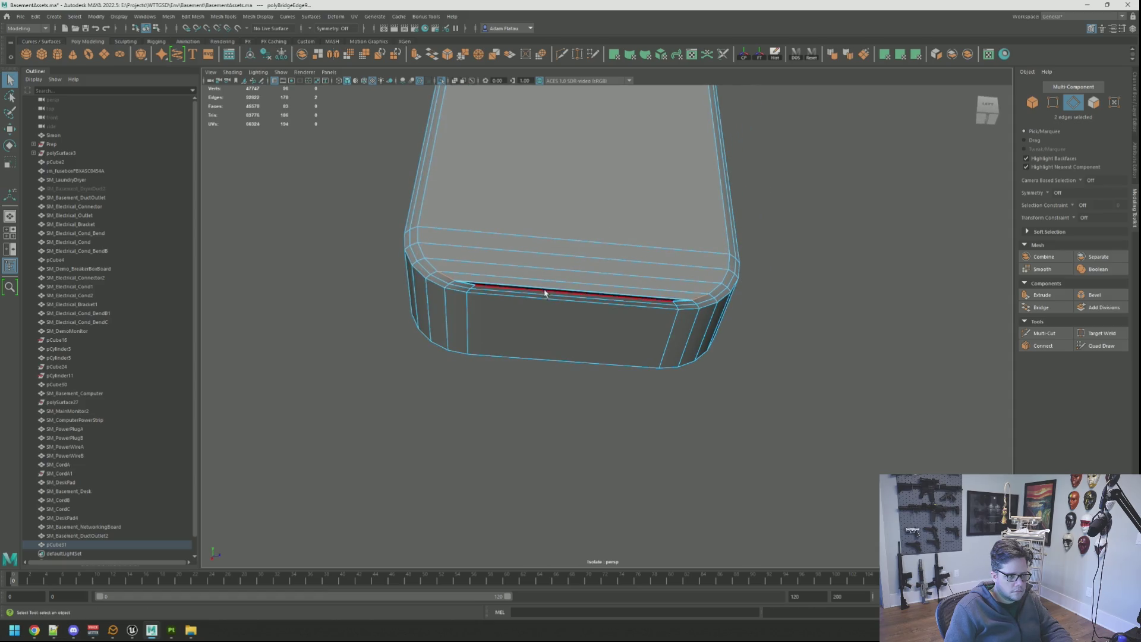
Move the bottom rim edge up slightly to tighten the inset lip.
key(F8)
click(795, 270)
mouse_move(629, 247)
alt+mouse_down()
mouse_move(680, 257)
mouse_move(580, 261)
alt+mouse_up()
click(580, 262)
mouse_move(579, 261)
right_down()
mouse_move(574, 241)
mouse_move(580, 253)
right_up()
click(582, 255)
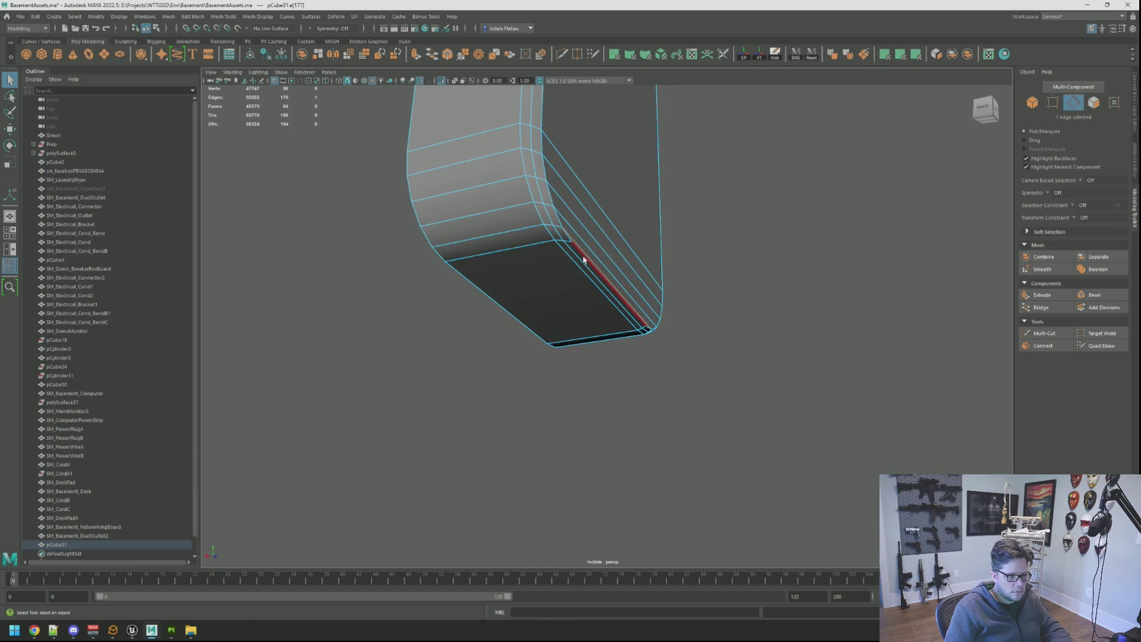
key(f)
alt+drag(583, 258, 579, 235)
key(w)
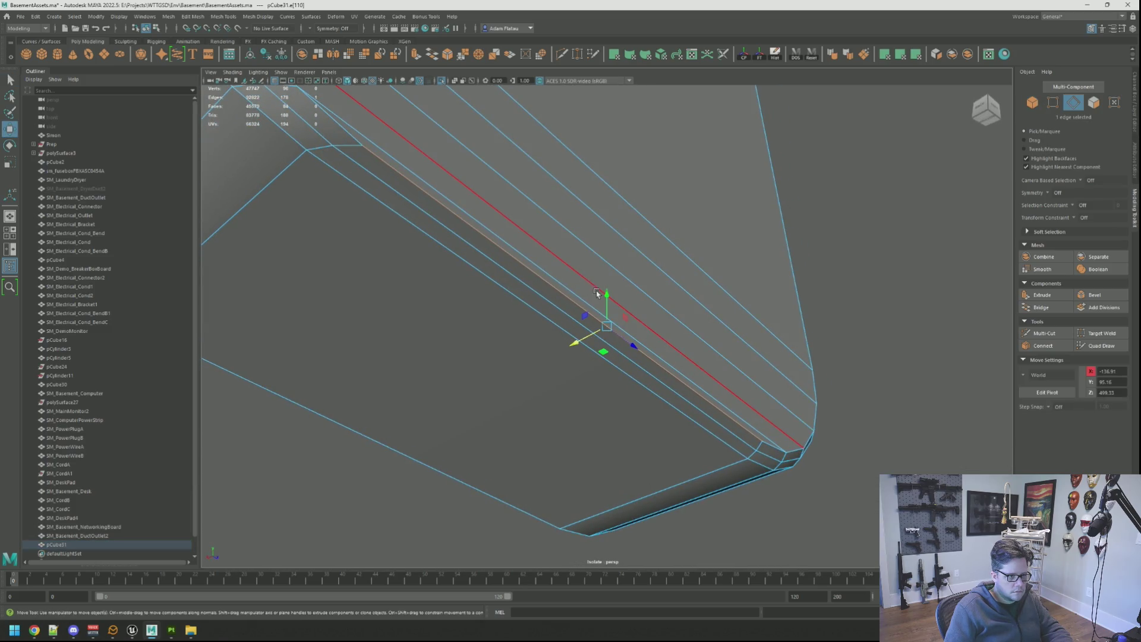
drag(610, 295, 658, 273)
right_drag(817, 283, 815, 262)
mouse_move(815, 262)
alt+mouse_down()
mouse_move(767, 289)
mouse_move(683, 309)
mouse_move(573, 249)
mouse_move(650, 286)
alt+mouse_up()
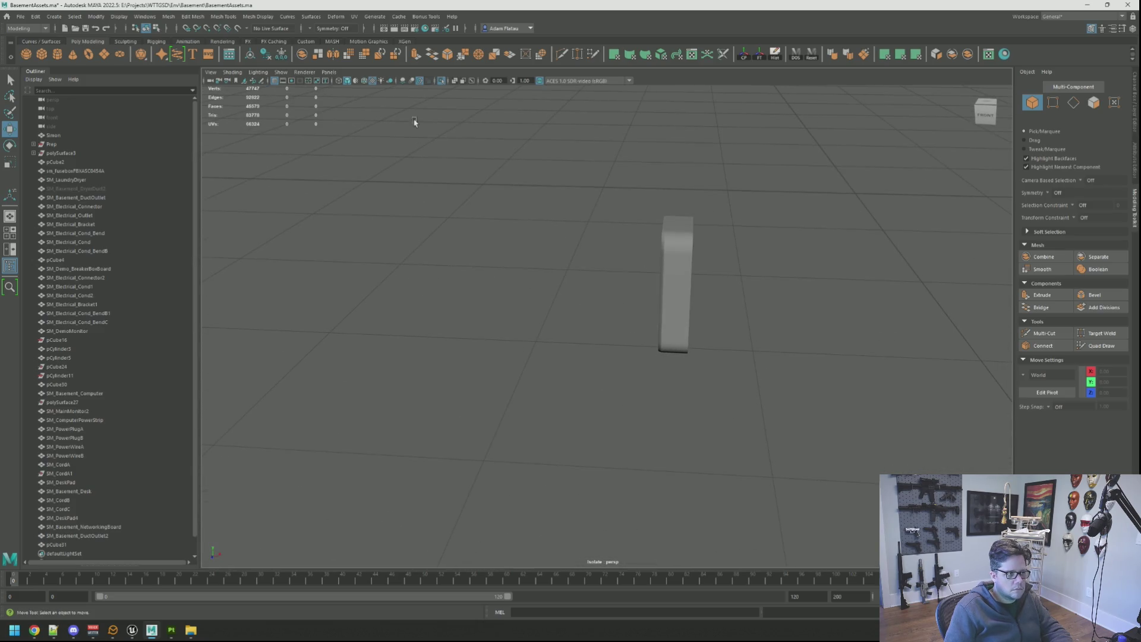
Turn off Isolate Select and view the rounded box on the plate beside the breaker box.
click(443, 82)
key(f)
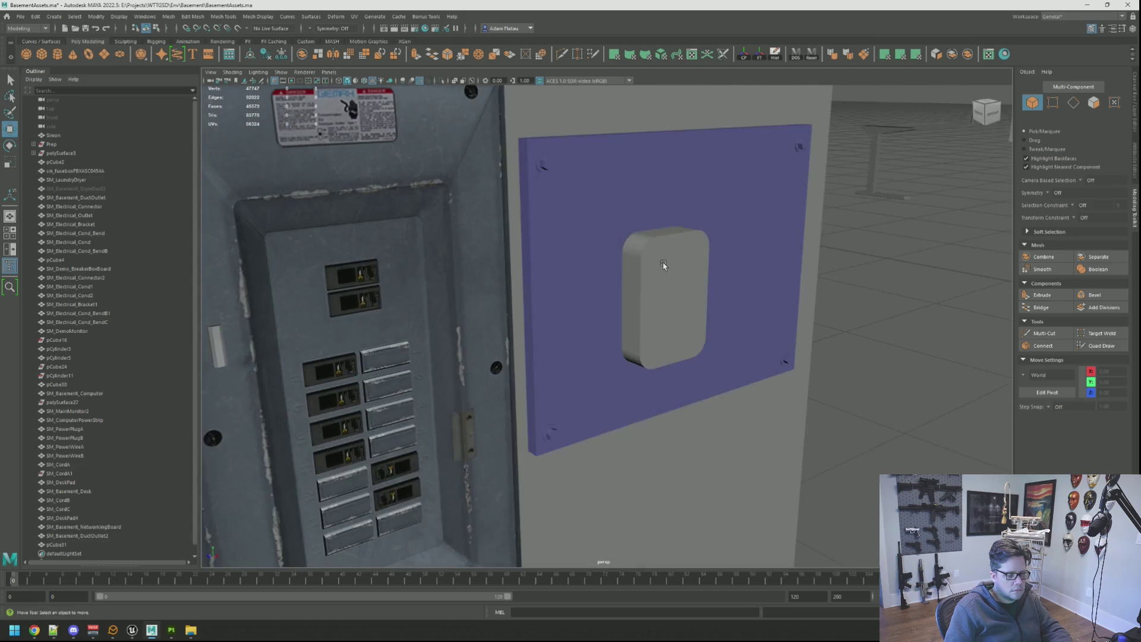
mouse_move(658, 242)
alt+mouse_down()
mouse_move(622, 242)
mouse_move(676, 315)
mouse_move(637, 344)
mouse_move(541, 319)
mouse_move(512, 296)
mouse_move(520, 307)
mouse_move(563, 292)
mouse_move(535, 255)
mouse_move(408, 211)
mouse_move(853, 273)
alt+mouse_up()
click(782, 284)
mouse_move(782, 284)
alt+mouse_down()
mouse_move(715, 305)
mouse_move(723, 339)
mouse_move(879, 275)
mouse_move(657, 301)
mouse_move(698, 286)
mouse_move(711, 293)
mouse_move(687, 242)
mouse_move(601, 258)
mouse_move(588, 305)
alt+mouse_up()
Switch pCube31 into edge component selection from the marking menu.
click(609, 328)
right_click(612, 330)
click(613, 356)
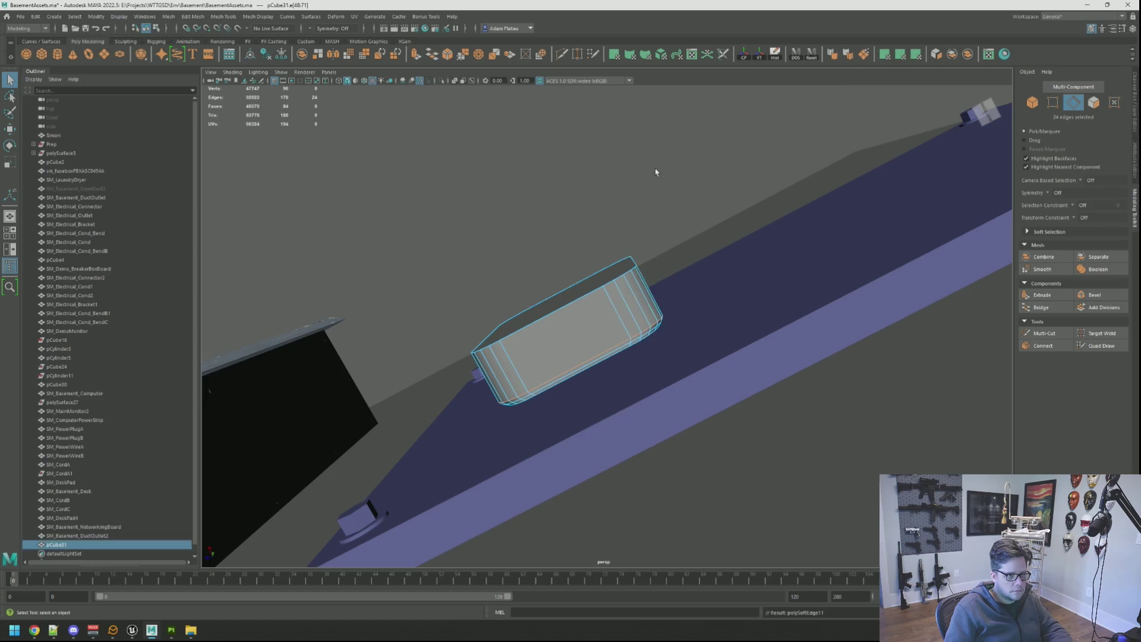
mouse_move(657, 171)
alt+mouse_down()
mouse_move(596, 222)
mouse_move(591, 257)
mouse_move(270, 199)
mouse_move(722, 255)
mouse_move(690, 237)
mouse_move(715, 245)
alt+mouse_up()
click(581, 265)
mouse_move(580, 266)
alt+mouse_down()
mouse_move(619, 255)
mouse_move(572, 236)
mouse_move(586, 249)
mouse_move(586, 238)
alt+mouse_up()
right_click(562, 238)
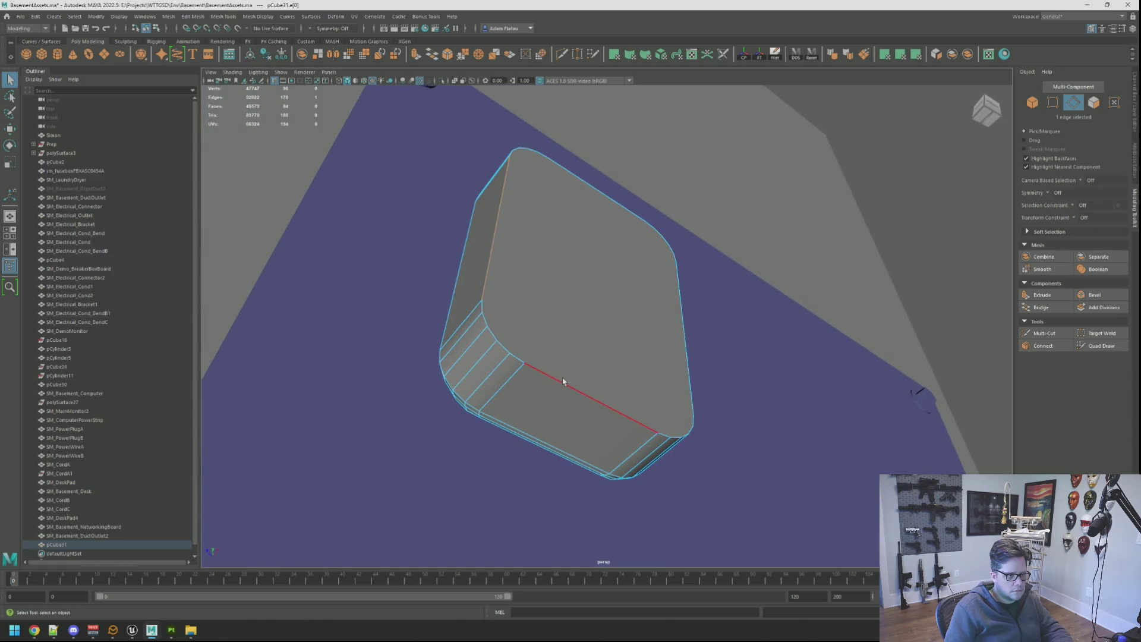
right_drag(556, 327, 565, 343)
mouse_move(566, 341)
alt+mouse_down()
mouse_move(573, 301)
mouse_move(583, 309)
alt+mouse_up()
Shift-select the rounded corner edge loops, checking every side of the box.
right_drag(584, 308, 595, 288)
alt+drag(595, 287, 602, 288)
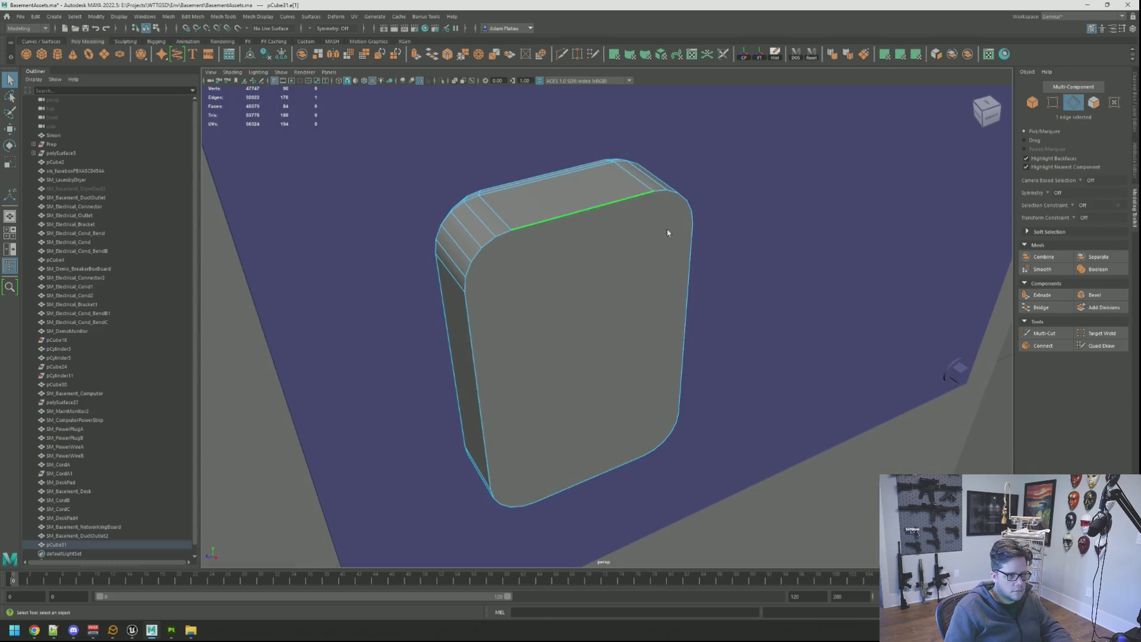
alt+drag(643, 226, 623, 214)
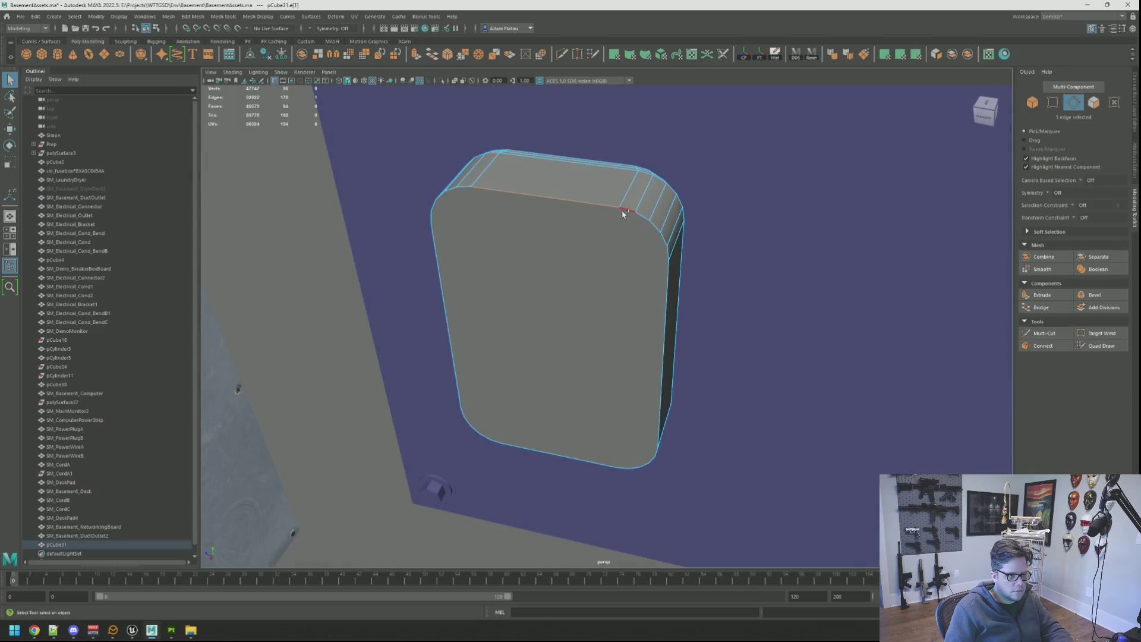
shift+click(669, 256)
mouse_move(669, 255)
alt+mouse_down()
mouse_move(698, 298)
mouse_move(618, 270)
mouse_move(660, 280)
mouse_move(629, 339)
alt+mouse_up()
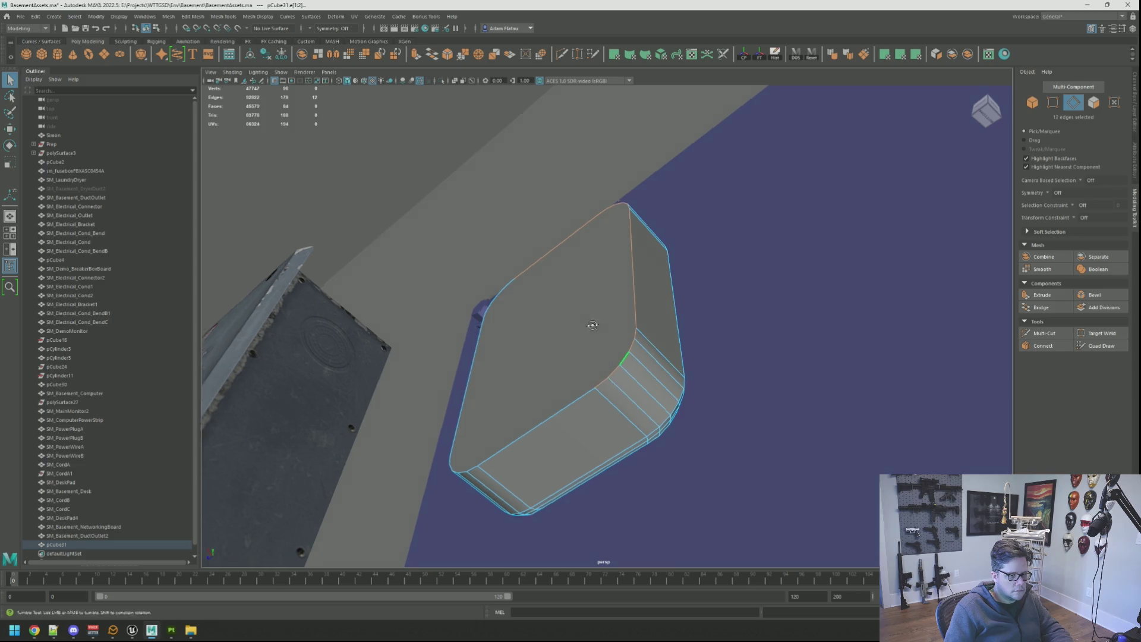
alt+drag(587, 324, 599, 394)
mouse_move(552, 350)
alt+mouse_down()
mouse_move(555, 306)
mouse_move(588, 323)
mouse_move(599, 407)
alt+mouse_up()
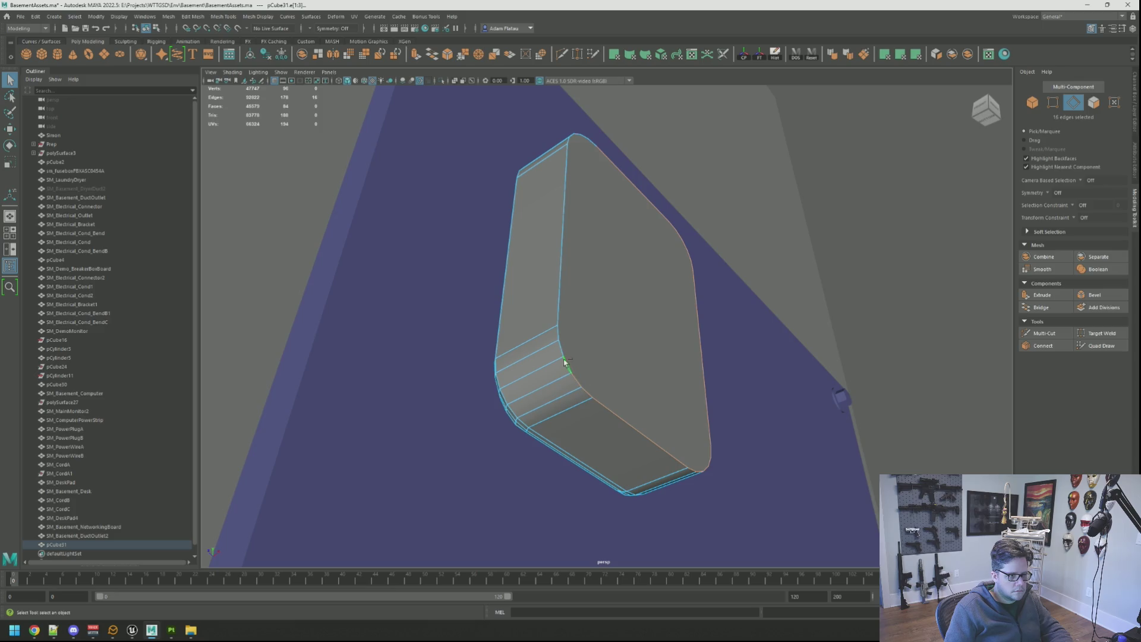
alt+drag(609, 228, 611, 286)
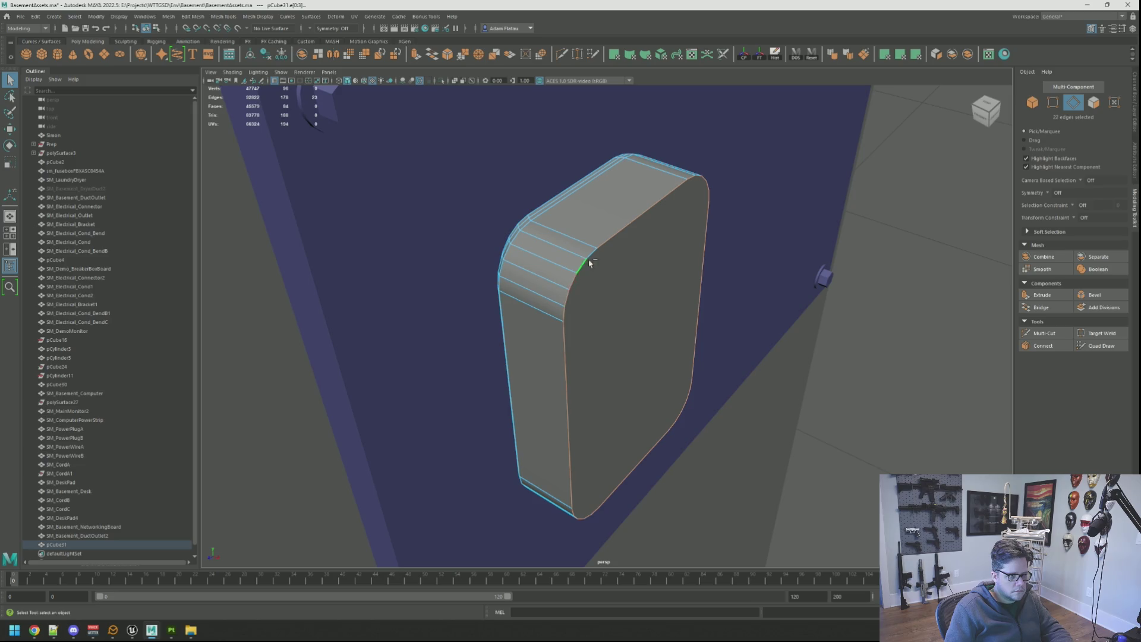
mouse_move(664, 277)
alt+mouse_down()
mouse_move(672, 288)
mouse_move(555, 280)
mouse_move(598, 281)
alt+mouse_up()
Bevel the selected corner edges with 2 segments at fraction 0.1.
click(1076, 295)
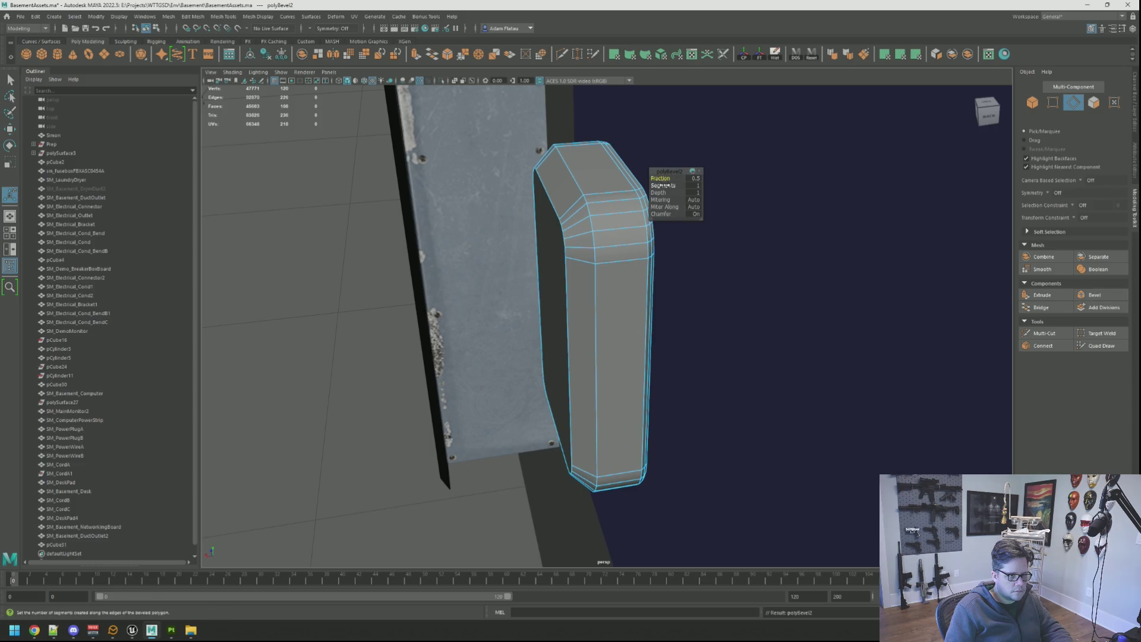
drag(661, 185, 660, 178)
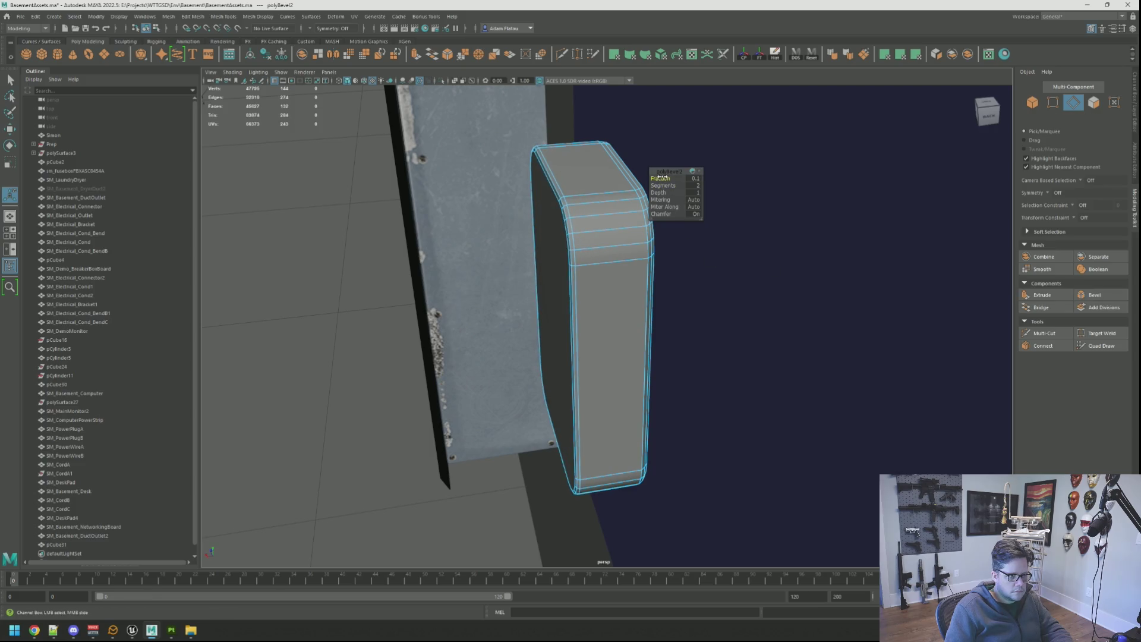
mouse_move(600, 201)
alt+mouse_down()
mouse_move(743, 189)
mouse_move(797, 216)
alt+mouse_up()
key(F8)
Select pCube31's front face and frame the view on it.
click(871, 201)
right_drag(625, 199, 624, 178)
click(633, 198)
right_drag(832, 220, 871, 199)
mouse_move(849, 214)
alt+mouse_down()
mouse_move(736, 222)
mouse_move(704, 242)
mouse_move(612, 186)
mouse_move(586, 186)
alt+mouse_up()
click(601, 338)
right_drag(601, 338, 599, 356)
click(599, 356)
key(f)
mouse_move(624, 323)
alt+mouse_down()
mouse_move(670, 339)
mouse_move(642, 321)
mouse_move(684, 319)
alt+mouse_up()
Extrude the front face twice with offset 0 and push it inward into a recess.
key(ctrl+e)
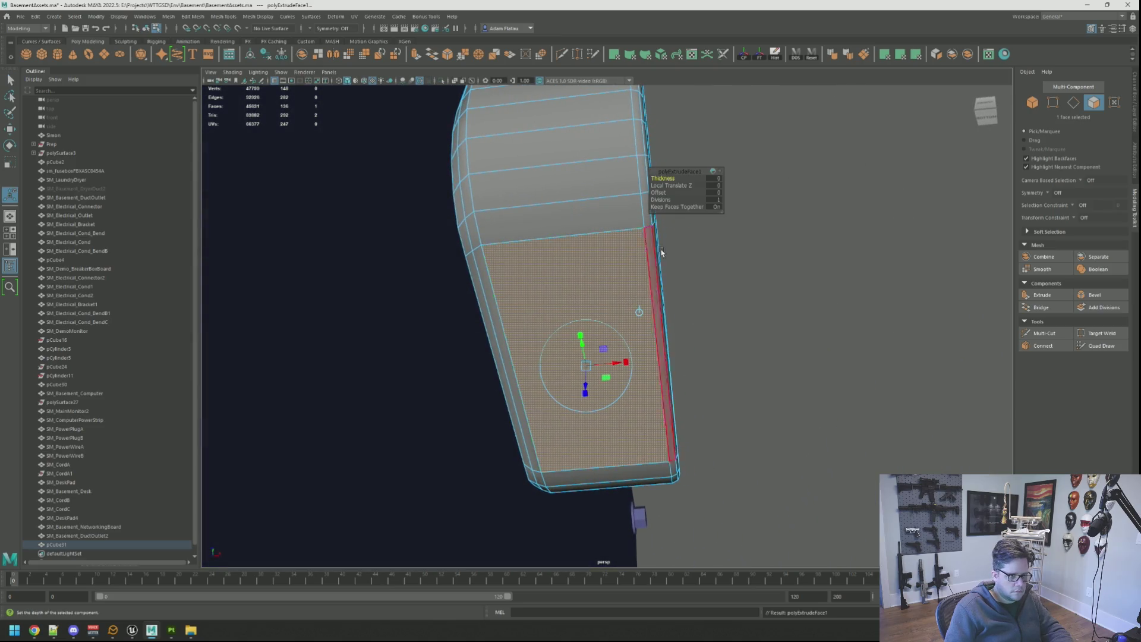
mouse_move(658, 193)
mouse_down()
mouse_move(678, 309)
mouse_move(698, 286)
mouse_move(637, 321)
mouse_up()
key(ctrl+e)
key(w)
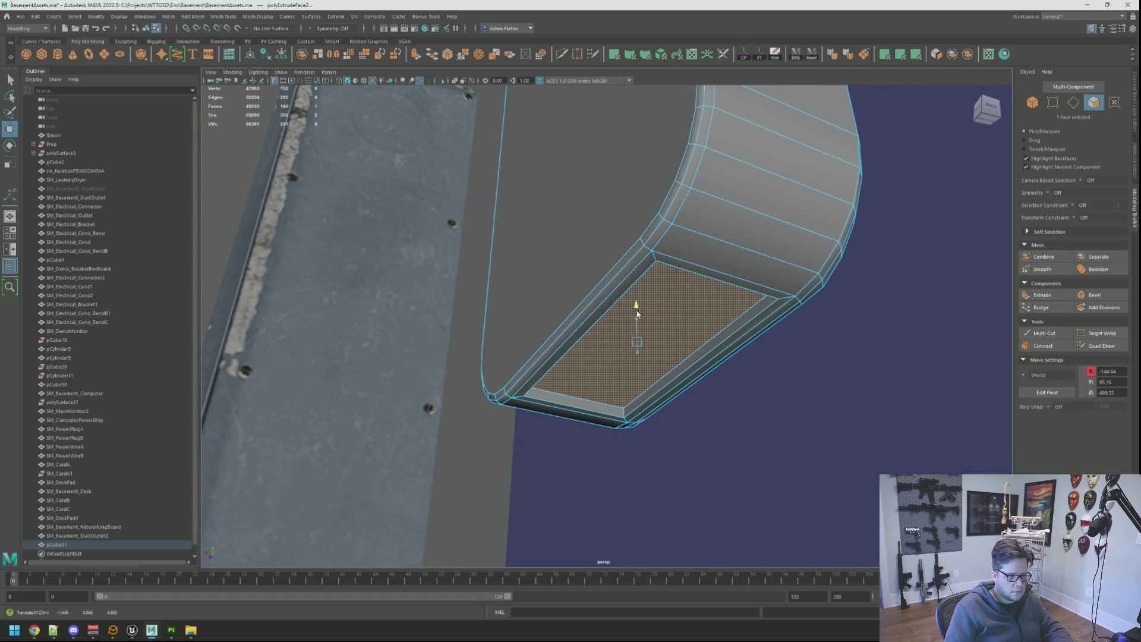
drag(636, 314, 636, 307)
mouse_move(636, 306)
alt+mouse_down()
mouse_move(627, 284)
mouse_move(596, 285)
mouse_move(579, 264)
mouse_move(602, 287)
mouse_move(573, 339)
mouse_move(573, 326)
mouse_move(574, 381)
alt+mouse_up()
Return to object mode and deselect the box.
key(F10)
key(q)
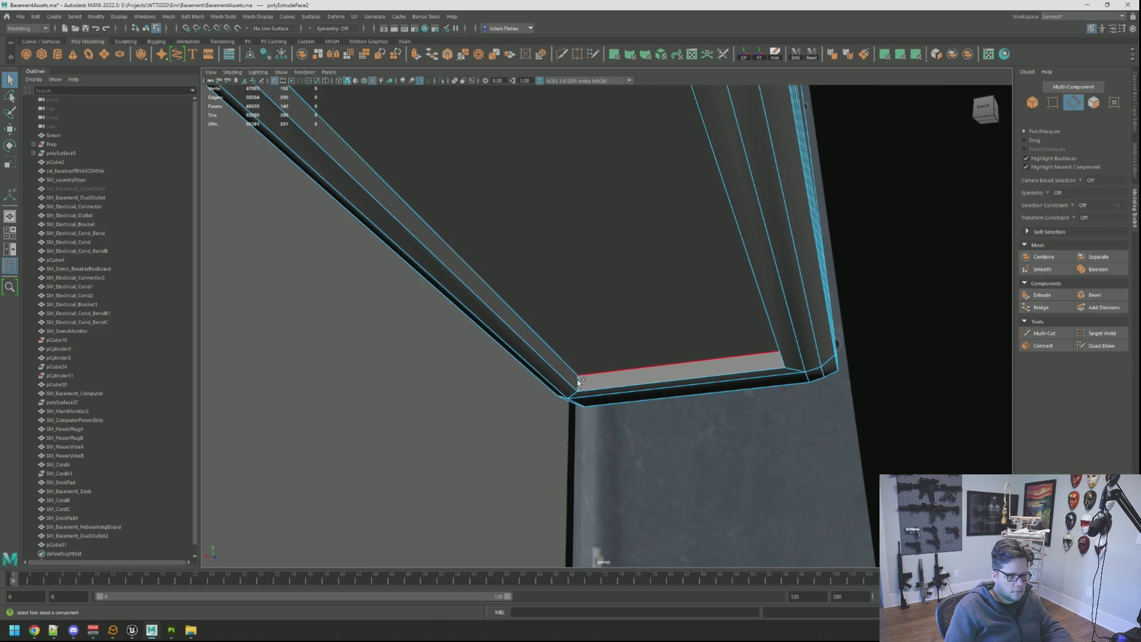
key(F8)
mouse_move(575, 385)
alt+mouse_down()
mouse_move(693, 331)
mouse_move(889, 310)
mouse_move(675, 311)
mouse_move(551, 286)
mouse_move(642, 304)
mouse_move(614, 321)
mouse_move(636, 308)
mouse_move(640, 325)
mouse_move(706, 339)
mouse_move(769, 313)
alt+mouse_up()
click(902, 302)
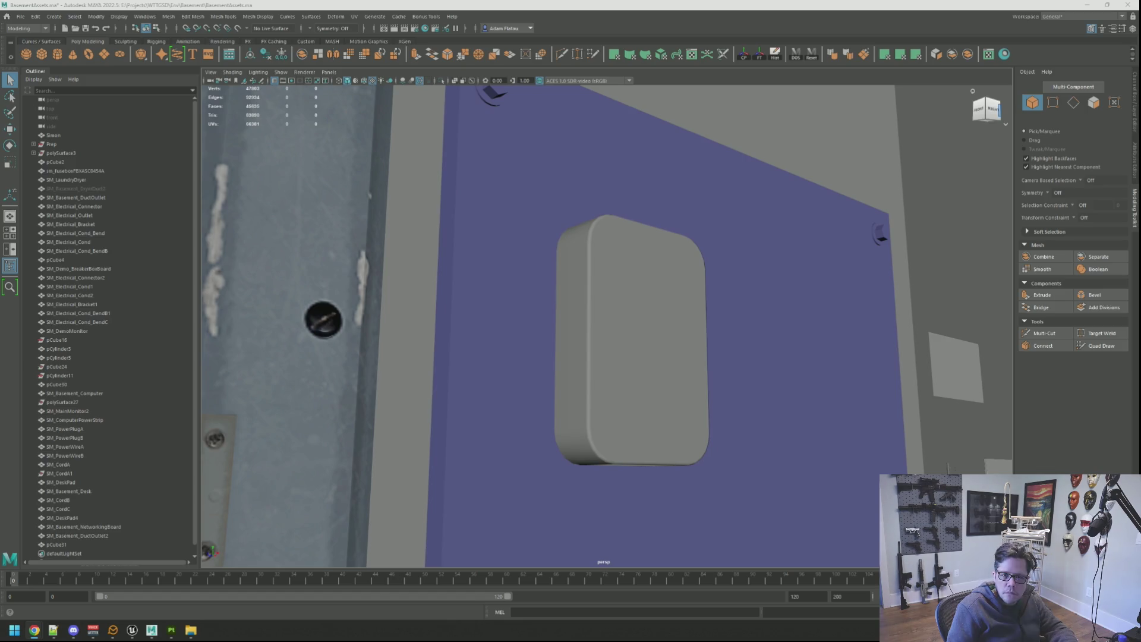
scroll(669, 293, down, 3)
Select pCube31 and zoom in close to a corner of the recessed panel.
mouse_move(670, 294)
alt+mouse_down()
mouse_move(655, 323)
mouse_move(387, 434)
mouse_move(527, 420)
alt+mouse_up()
scroll(650, 318, up, 4)
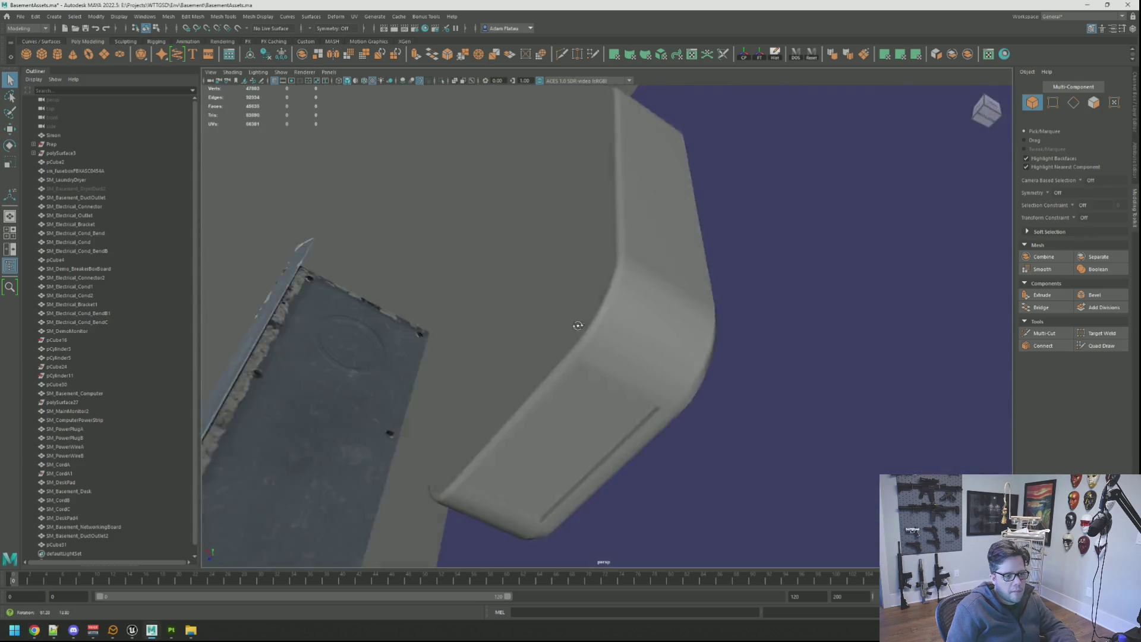
click(527, 421)
right_drag(484, 389, 517, 472)
click(518, 473)
key(f)
mouse_move(546, 448)
alt+mouse_down()
mouse_move(601, 395)
mouse_move(588, 339)
mouse_move(581, 349)
alt+mouse_up()
Select the four rim edges around the recessed panel and bevel them.
right_drag(591, 383, 599, 364)
click(595, 410)
click(595, 410)
mouse_move(595, 410)
alt+mouse_down()
mouse_move(610, 419)
mouse_move(551, 345)
mouse_move(482, 385)
alt+mouse_up()
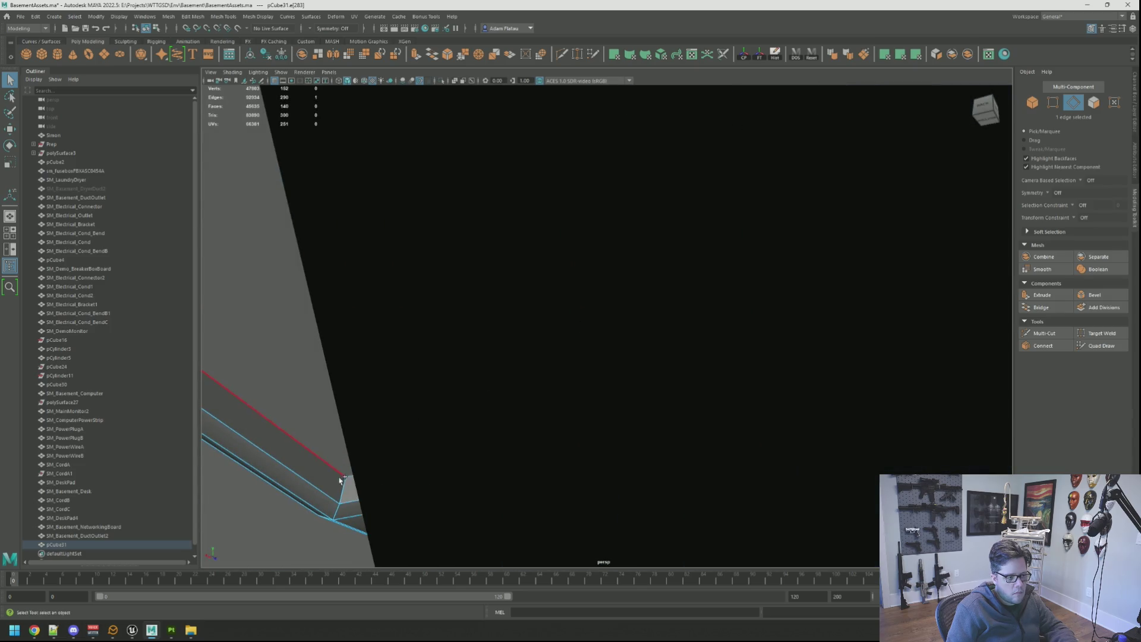
mouse_move(342, 487)
alt+mouse_down()
mouse_move(479, 395)
mouse_move(683, 377)
mouse_move(652, 369)
mouse_move(690, 365)
mouse_move(721, 377)
mouse_move(690, 369)
mouse_move(694, 378)
mouse_move(742, 395)
mouse_move(669, 381)
mouse_move(869, 413)
mouse_move(867, 399)
mouse_move(782, 365)
mouse_move(866, 390)
mouse_move(658, 351)
mouse_move(538, 362)
mouse_move(611, 382)
mouse_move(603, 326)
mouse_move(543, 364)
mouse_move(766, 366)
alt+mouse_up()
mouse_move(767, 324)
alt+mouse_down()
mouse_move(790, 327)
mouse_move(792, 339)
mouse_move(785, 331)
mouse_move(808, 339)
mouse_move(808, 327)
alt+mouse_up()
click(1096, 296)
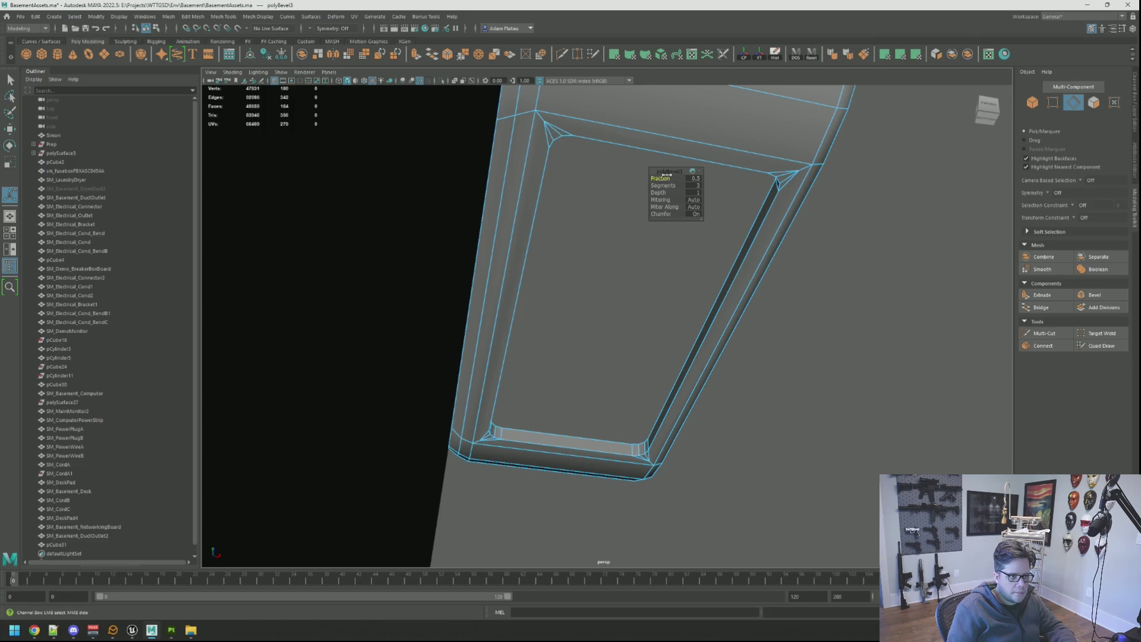
Select the recessed panel's inner edge loop in edge mode.
alt+drag(666, 176, 702, 208)
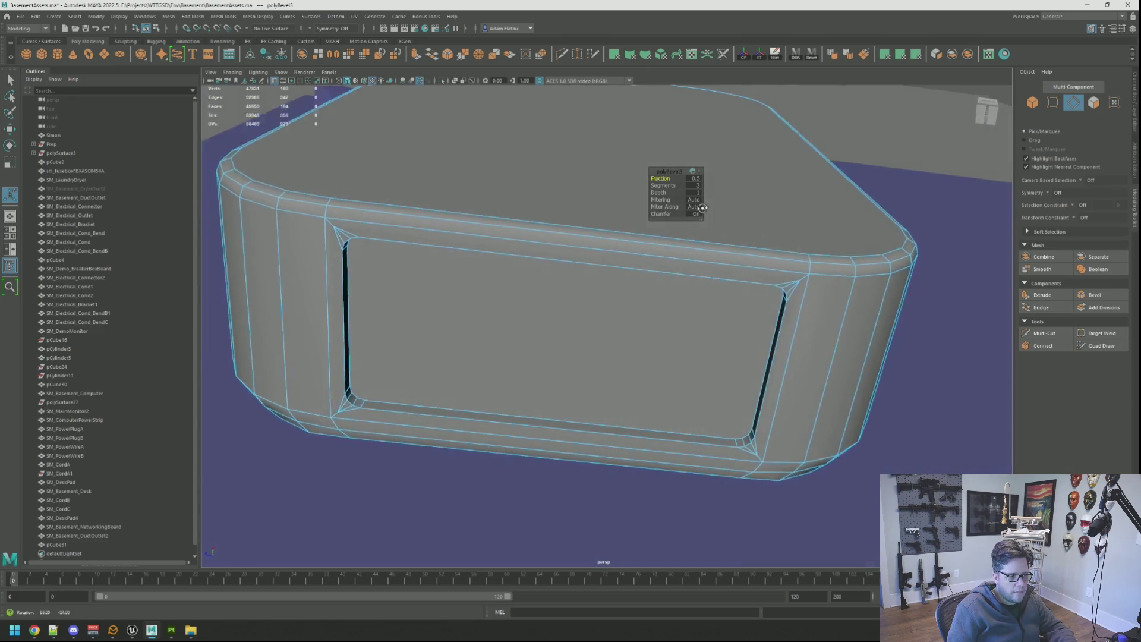
key(bracketleft)
key(bracketleft)
key(bracketleft)
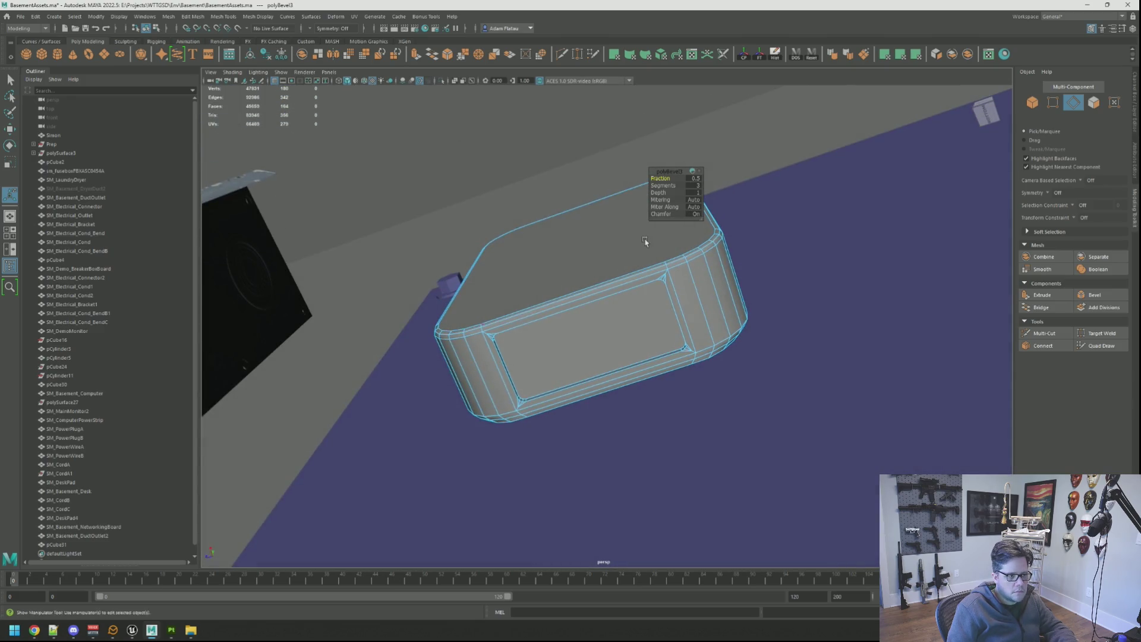
mouse_move(464, 208)
right_down()
mouse_move(505, 197)
mouse_move(483, 169)
mouse_move(542, 262)
right_up()
mouse_move(542, 262)
alt+mouse_down()
mouse_move(632, 293)
mouse_move(630, 262)
mouse_move(530, 413)
alt+mouse_up()
click(530, 411)
right_click(531, 409)
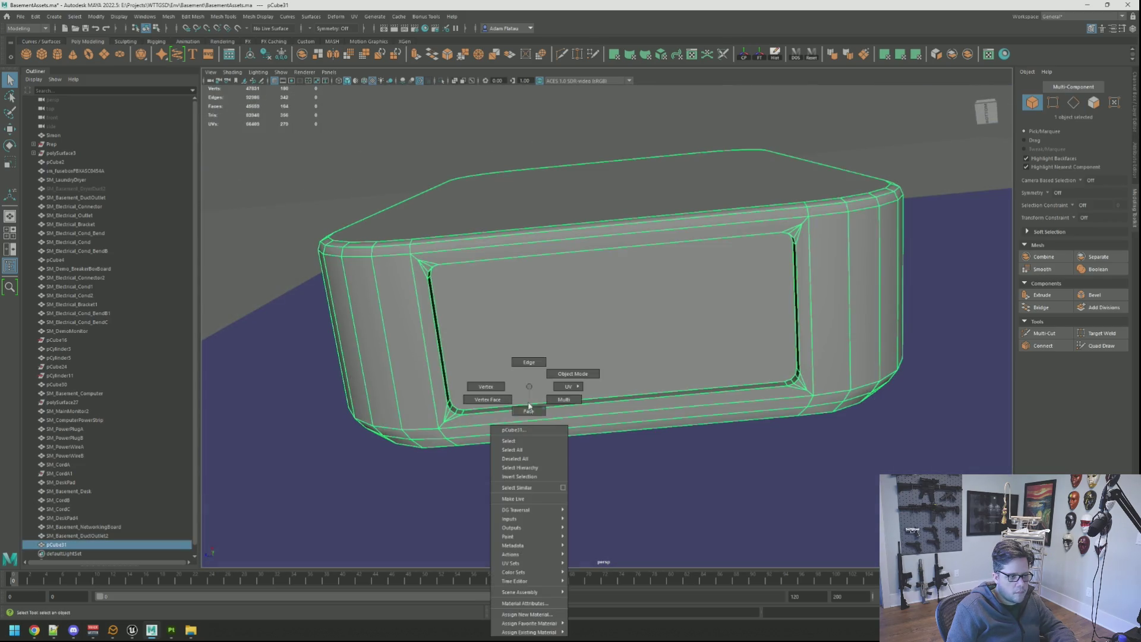
click(525, 381)
click(514, 421)
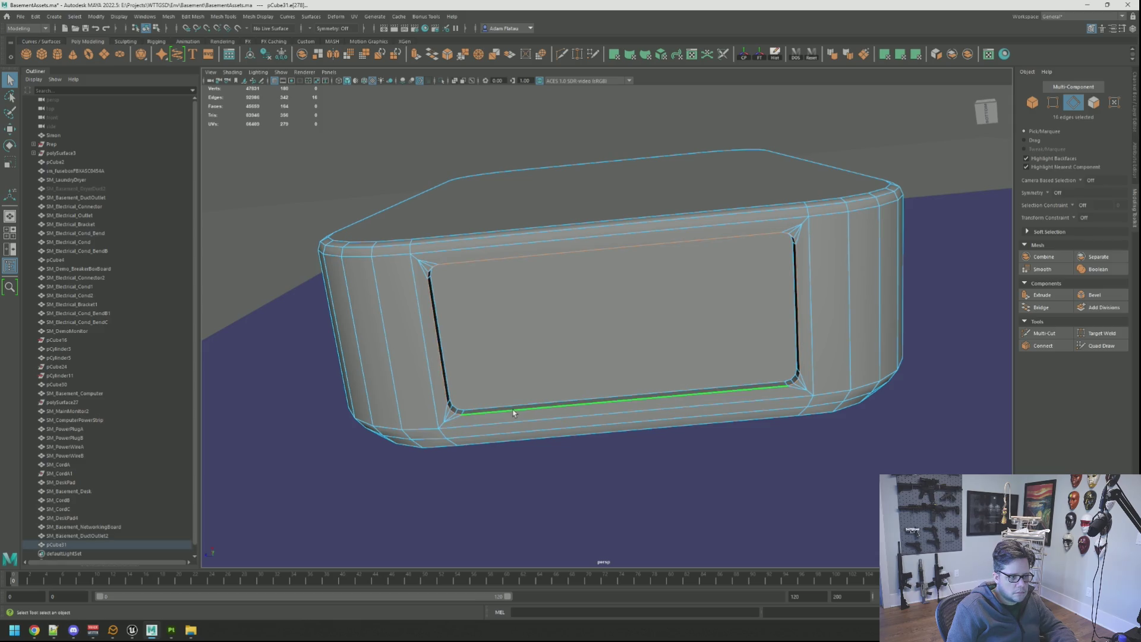
Bevel the inner edge loop with fraction 0.9 to add a supporting loop.
click(1113, 297)
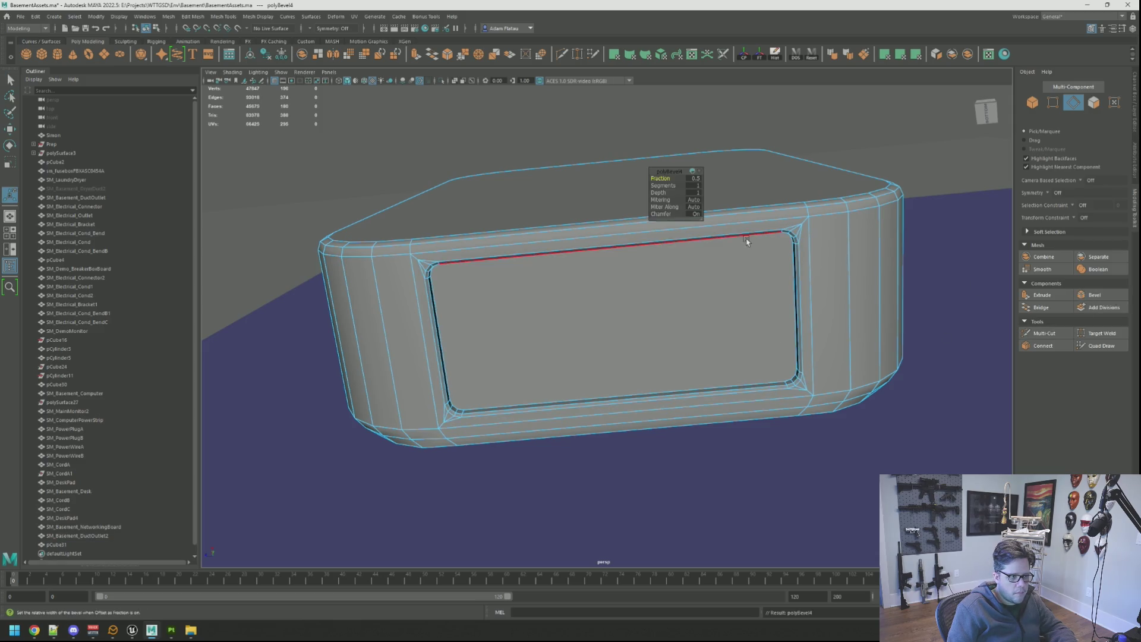
drag(656, 178, 656, 176)
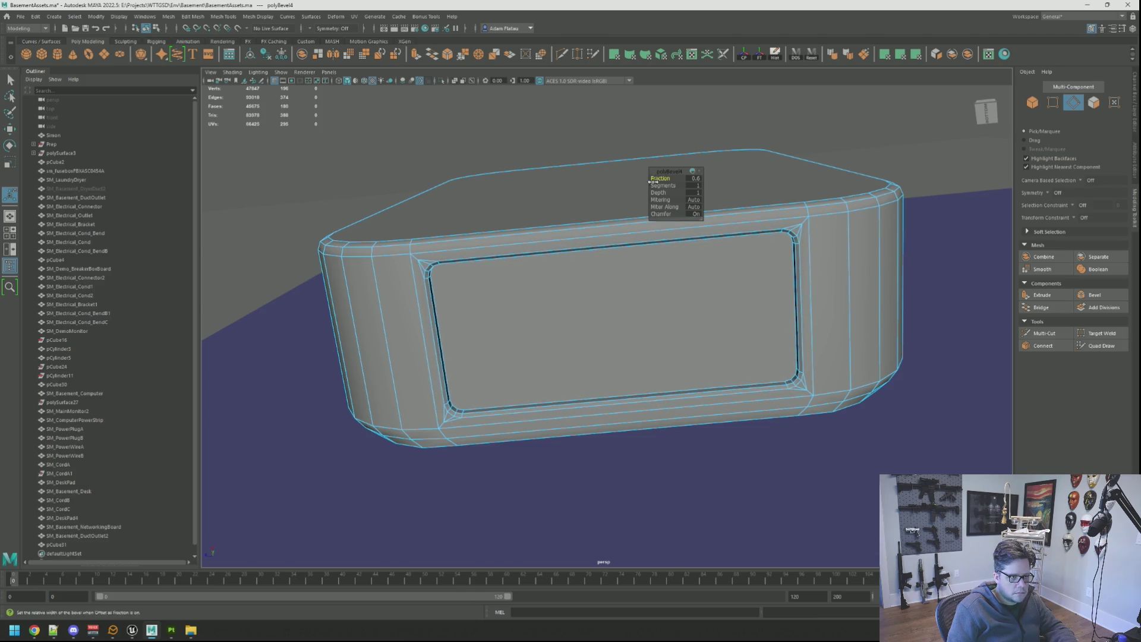
key(q)
key(F8)
mouse_move(545, 136)
alt+mouse_down()
mouse_move(476, 198)
mouse_move(484, 216)
alt+mouse_up()
alt+right_drag(485, 216, 517, 267)
click(556, 349)
key(F10)
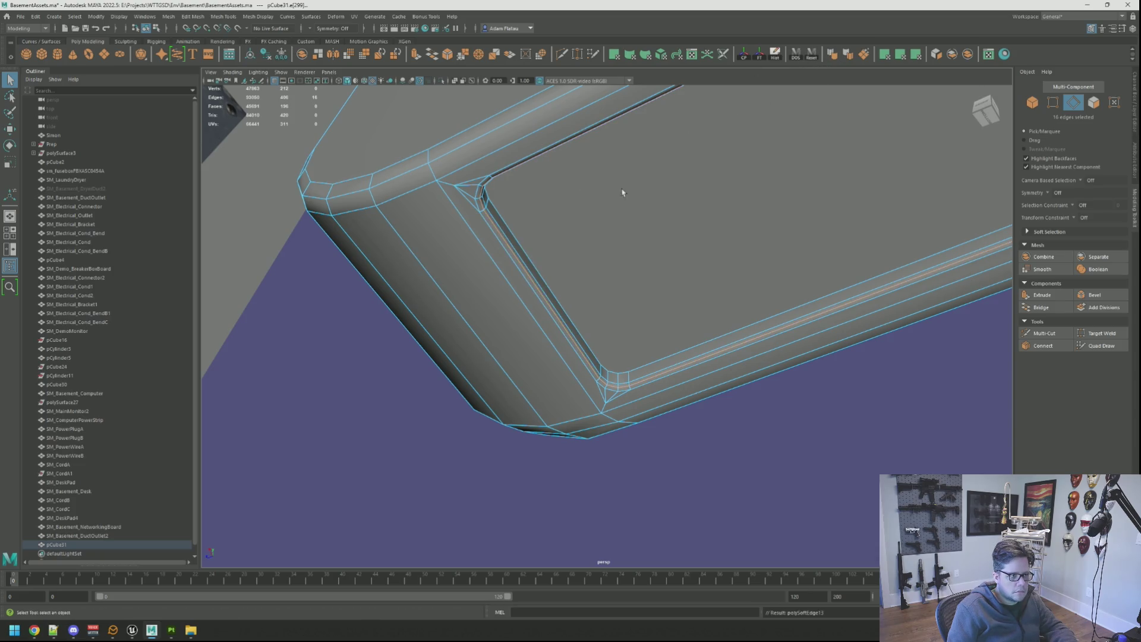
Switch pCube31 to vertex mode and frame a corner vertex of the inset panel.
alt+drag(646, 180, 338, 205)
right_drag(338, 205, 380, 205)
alt+right_drag(444, 230, 463, 306)
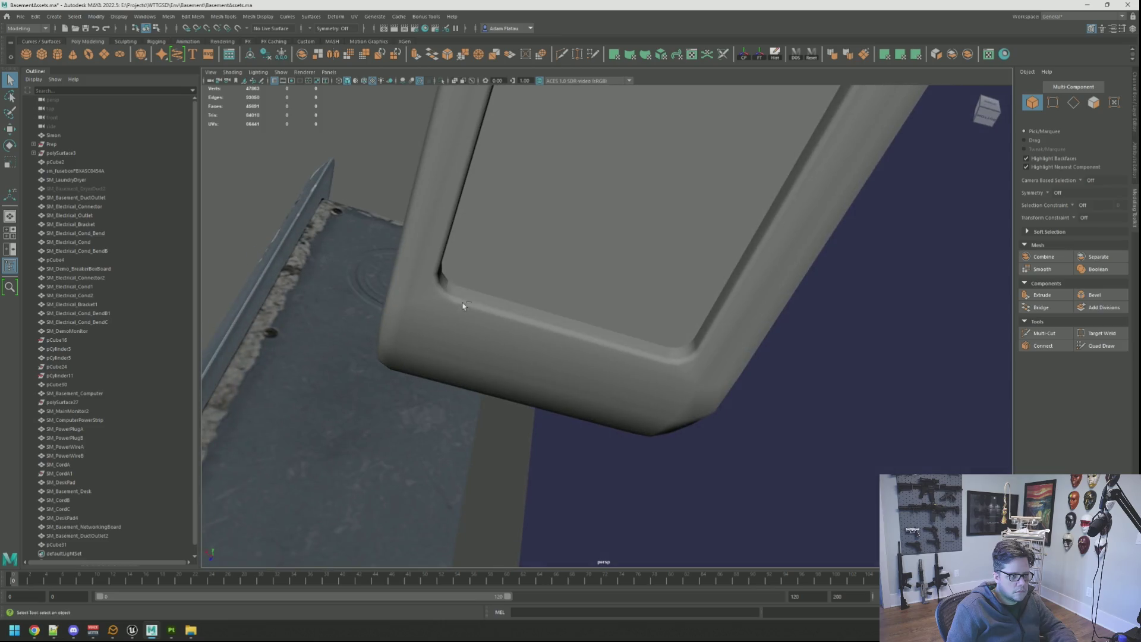
click(463, 306)
key(F9)
click(463, 307)
key(f)
alt+drag(492, 285, 604, 304)
right_drag(604, 304, 606, 301)
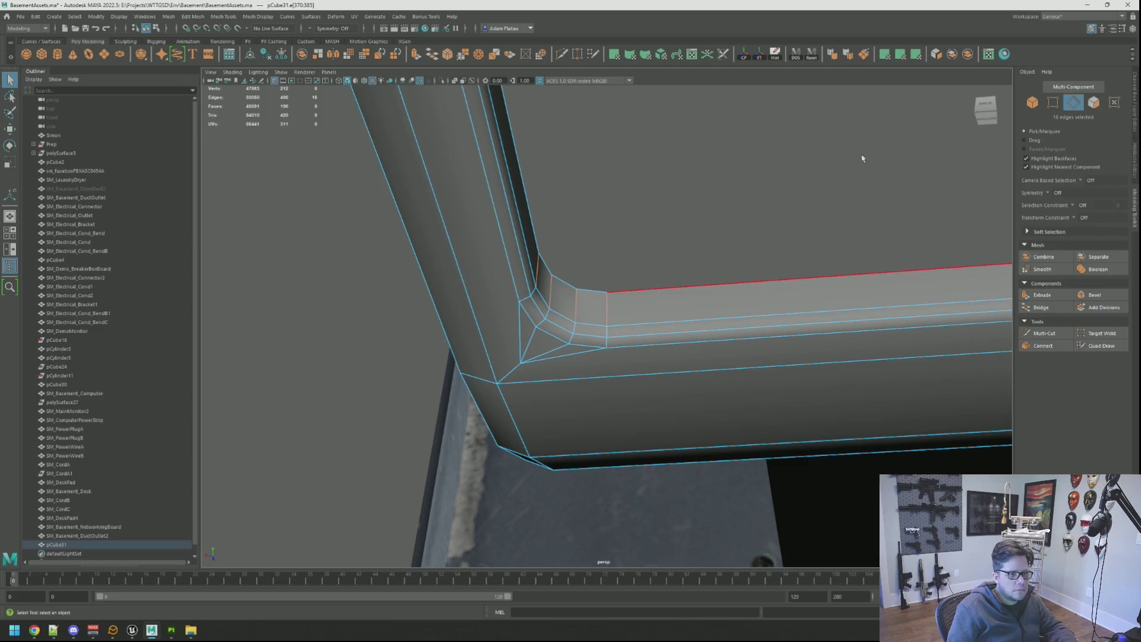
Select two stray vertices at the panel corner and merge them.
alt+drag(650, 210, 644, 223)
key(F9)
click(541, 220)
key(w)
mouse_move(541, 221)
alt+mouse_down()
mouse_move(530, 216)
mouse_move(623, 279)
alt+mouse_up()
key(f)
scroll(622, 280, up, 3)
key(q)
shift+click(608, 341)
shift+right_drag(598, 301, 629, 289)
scroll(629, 289, down, 5)
alt+right_drag(759, 327, 680, 306)
scroll(702, 330, up, 6)
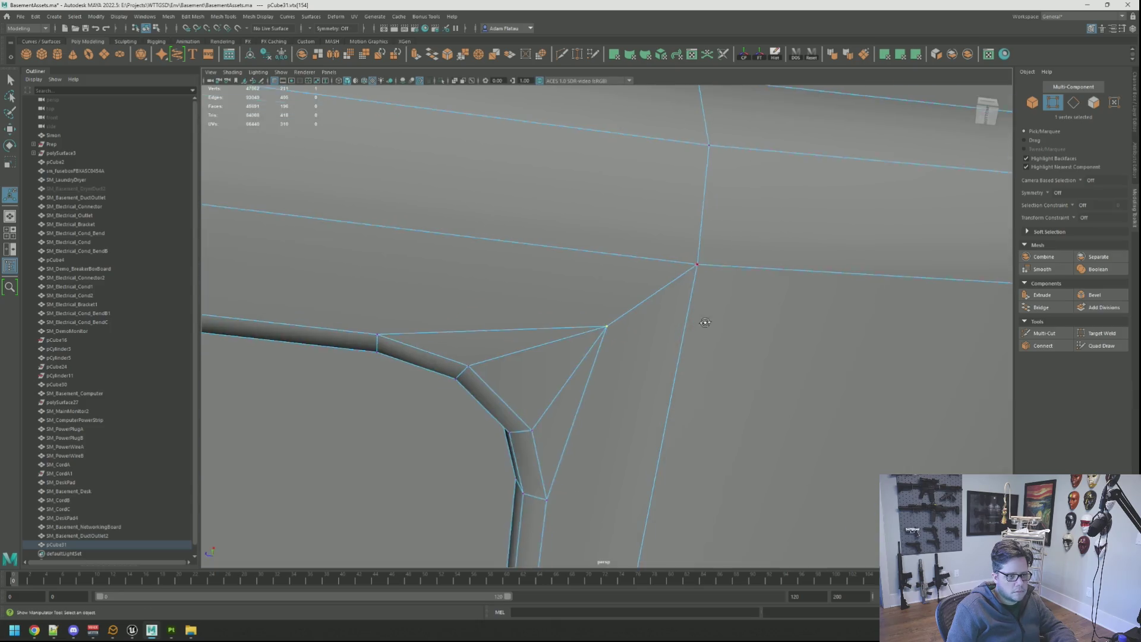
Merge another pair of stray corner vertices on the inset panel.
key(w)
mouse_move(675, 288)
alt+mouse_down()
mouse_move(543, 349)
mouse_move(540, 466)
mouse_move(614, 319)
alt+mouse_up()
key(q)
mouse_move(613, 320)
right_down()
mouse_move(581, 321)
mouse_move(610, 333)
mouse_move(641, 298)
right_up()
mouse_move(641, 298)
alt+mouse_down()
mouse_move(667, 341)
mouse_move(625, 331)
mouse_move(674, 309)
alt+mouse_up()
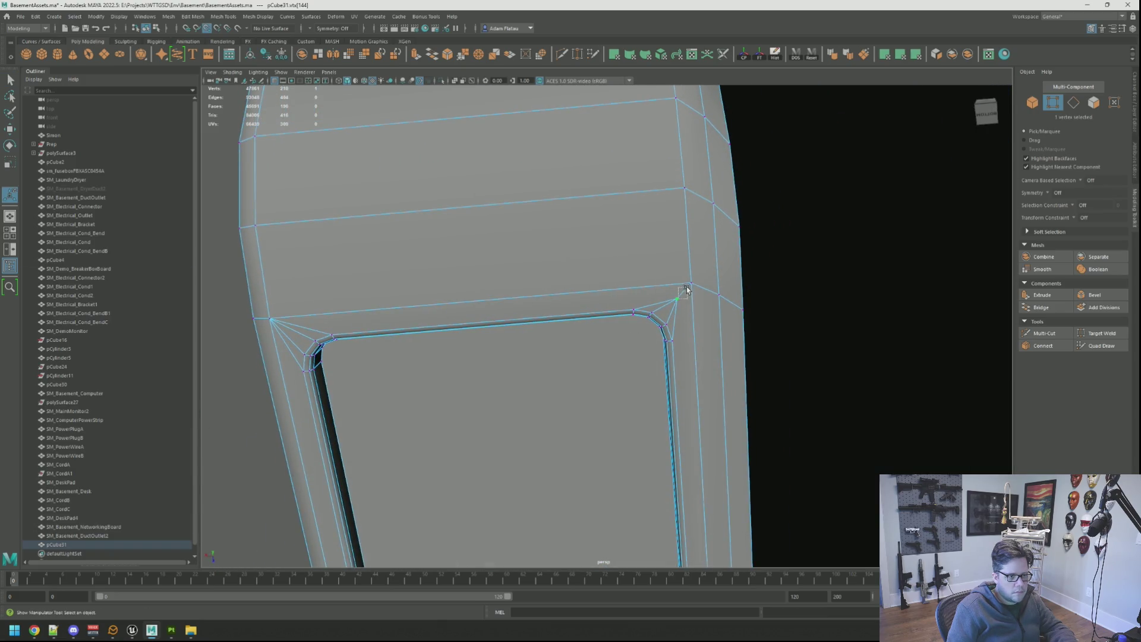
key(w)
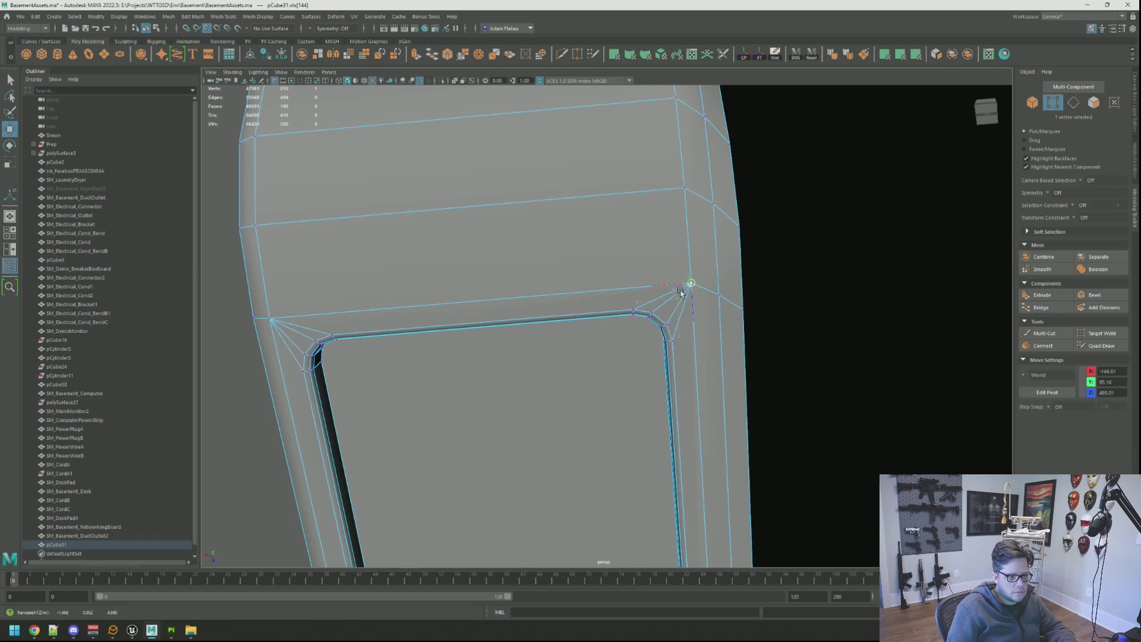
key(f)
scroll(671, 294, down, 5)
key(q)
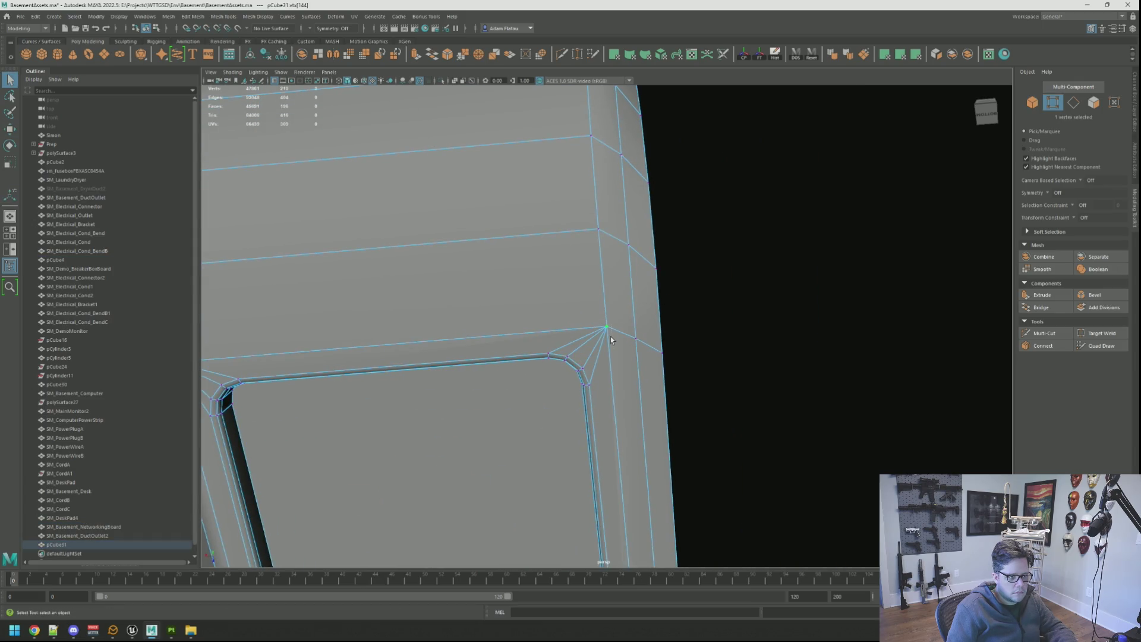
shift+right_drag(612, 340, 623, 291)
mouse_move(623, 291)
alt+mouse_down()
mouse_move(619, 309)
mouse_move(659, 308)
mouse_move(605, 296)
mouse_move(651, 312)
alt+mouse_up()
Merge the vertices at the other panel corner and return to object mode.
key(w)
key(q)
mouse_move(644, 303)
shift+right_down()
mouse_move(683, 269)
mouse_move(741, 283)
shift+right_up()
right_drag(874, 333, 919, 312)
mouse_move(680, 314)
alt+mouse_down()
mouse_move(764, 313)
mouse_move(872, 352)
mouse_move(769, 327)
mouse_move(985, 295)
mouse_move(759, 297)
mouse_move(767, 285)
mouse_move(670, 276)
mouse_move(639, 237)
mouse_move(612, 267)
alt+mouse_up()
scroll(674, 281, up, 5)
Isolate pCube31 with Ctrl+1 and delete its rear strip of faces.
click(639, 236)
scroll(603, 275, up, 5)
key(ctrl+1)
right_drag(594, 285, 589, 349)
click(587, 332)
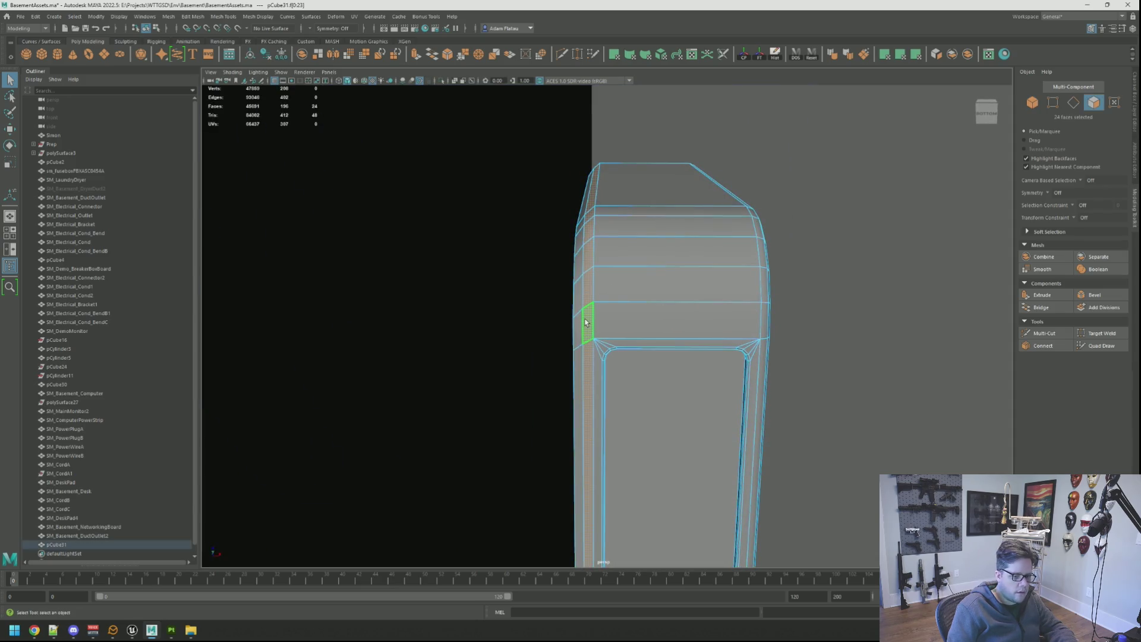
key(Delete)
double_click(581, 330)
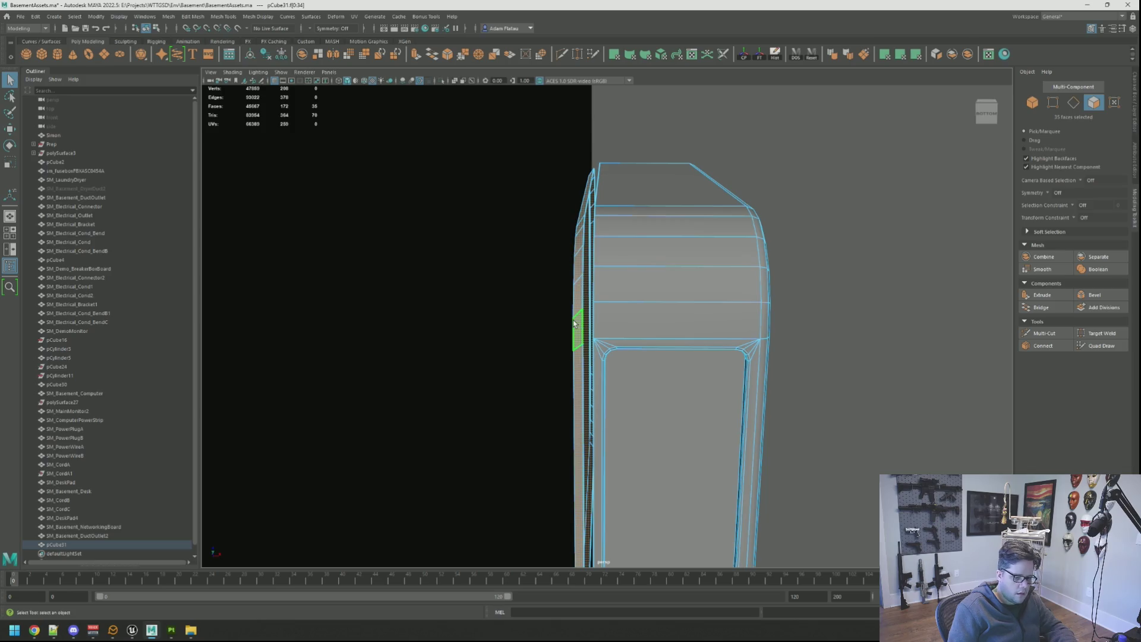
key(Delete)
Extrude the open border edges and move them back toward the wall.
right_drag(651, 275, 592, 247)
mouse_move(616, 237)
alt+mouse_down()
mouse_move(607, 319)
mouse_move(624, 301)
mouse_move(606, 268)
mouse_move(608, 332)
mouse_move(593, 331)
alt+mouse_up()
key(ctrl+e)
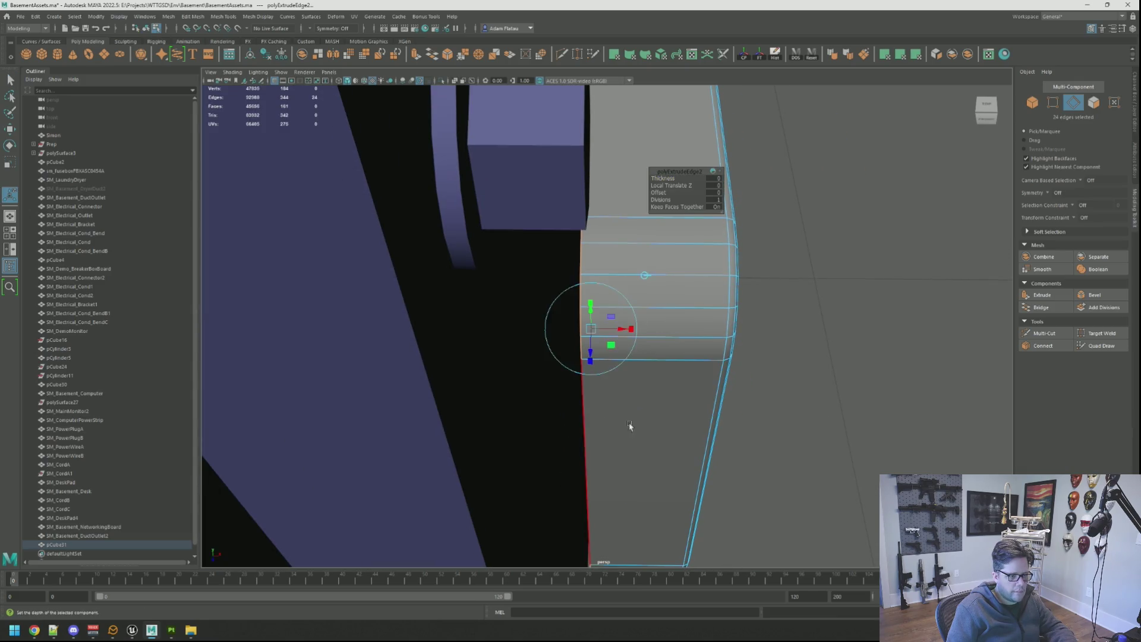
key(w)
drag(638, 332, 626, 332)
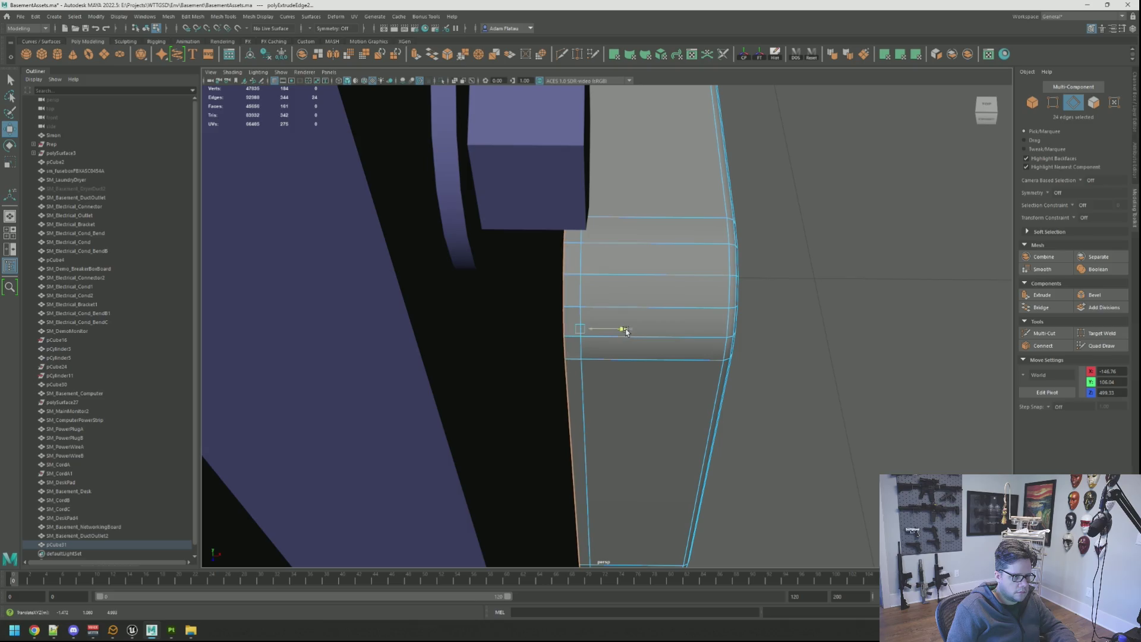
right_drag(639, 326, 828, 311)
key(q)
click(828, 311)
mouse_move(828, 311)
alt+mouse_down()
mouse_move(721, 354)
mouse_move(713, 297)
mouse_move(669, 297)
mouse_move(736, 311)
mouse_move(612, 377)
mouse_move(614, 394)
alt+mouse_up()
Select the recessed front panel face with the Move tool active.
mouse_move(613, 373)
right_down()
mouse_move(615, 414)
mouse_move(613, 398)
right_up()
alt+drag(613, 398, 610, 309)
click(609, 309)
key(w)
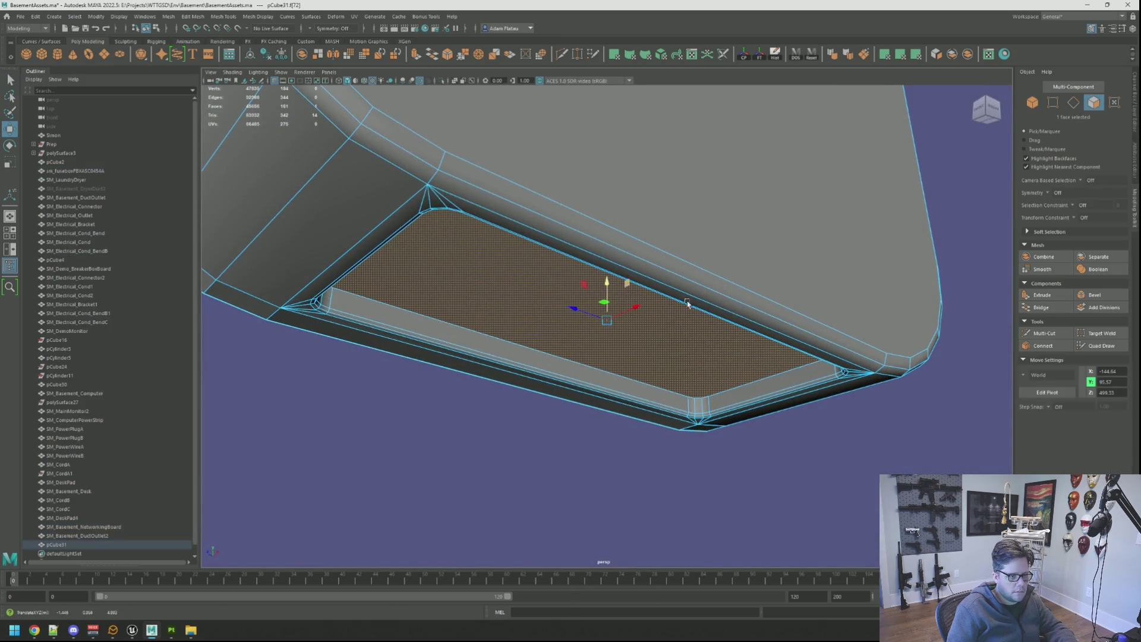
alt+drag(678, 301, 773, 285)
right_drag(868, 280, 943, 268)
mouse_move(702, 273)
alt+mouse_down()
mouse_move(620, 276)
mouse_move(615, 244)
mouse_move(643, 284)
mouse_move(624, 229)
mouse_move(642, 288)
mouse_move(550, 273)
mouse_move(571, 285)
mouse_move(565, 295)
mouse_move(598, 259)
mouse_move(721, 319)
mouse_move(642, 314)
mouse_move(579, 337)
mouse_move(619, 318)
mouse_move(644, 227)
alt+mouse_up()
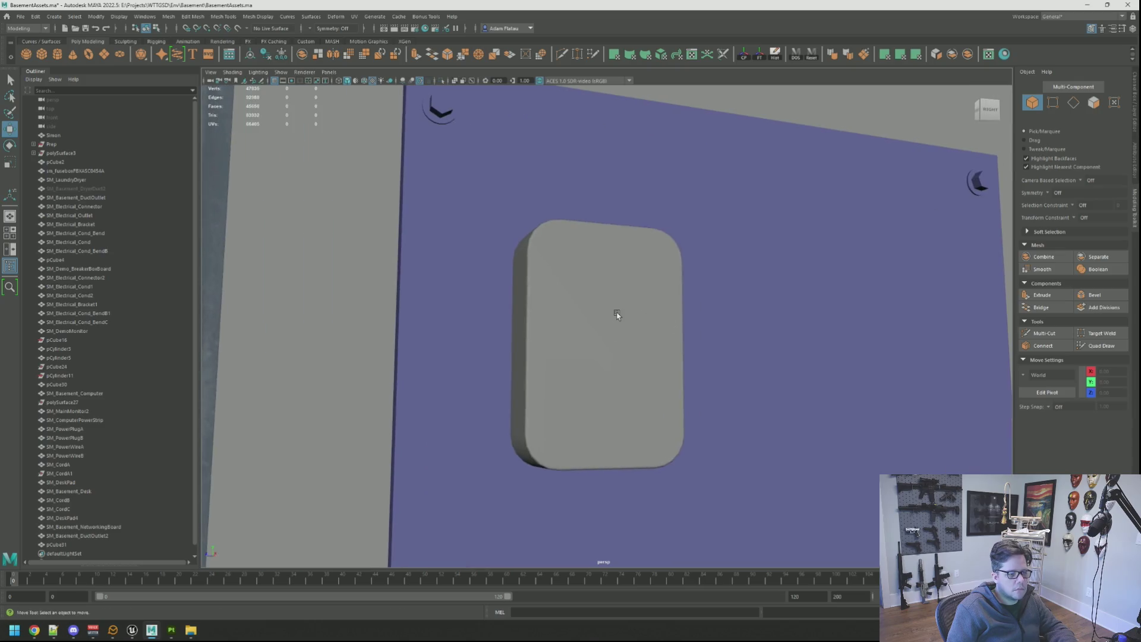
Isolate pCube31 in edge selection mode and orbit to see its open side.
click(617, 313)
key(f)
click(442, 83)
mouse_move(644, 227)
right_down()
mouse_move(647, 209)
mouse_move(595, 250)
right_up()
alt+drag(596, 250, 731, 248)
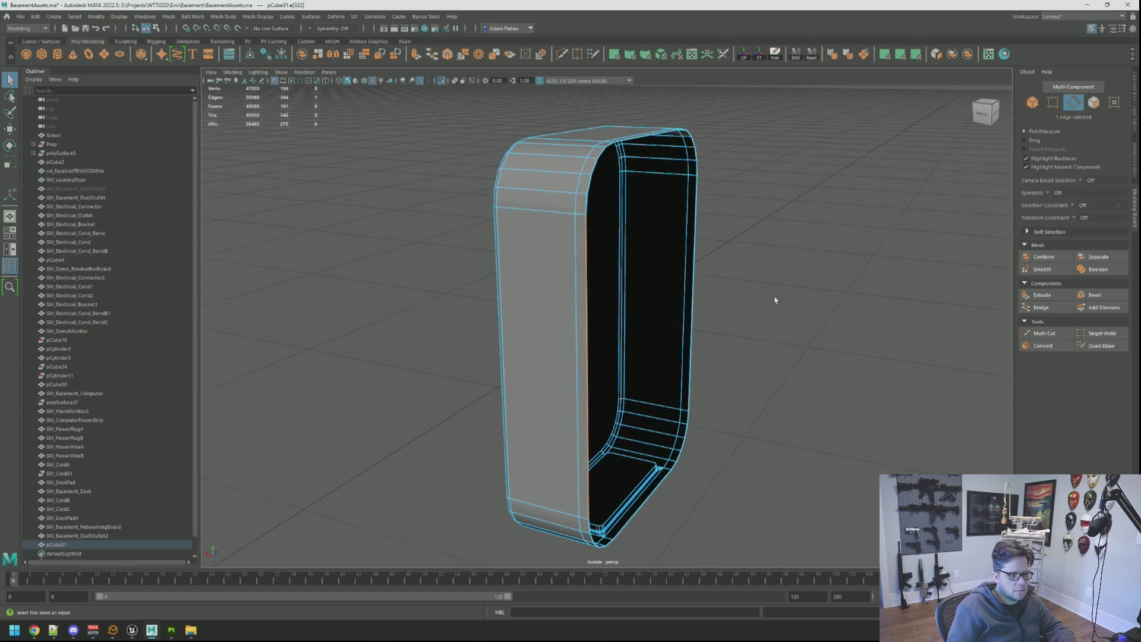
alt+drag(769, 299, 689, 320)
Bridge the first pairs of opposite border edges around the open side with new faces.
click(1029, 305)
mouse_move(773, 292)
alt+mouse_down()
mouse_move(626, 278)
mouse_move(618, 303)
mouse_move(633, 297)
alt+mouse_up()
click(602, 311)
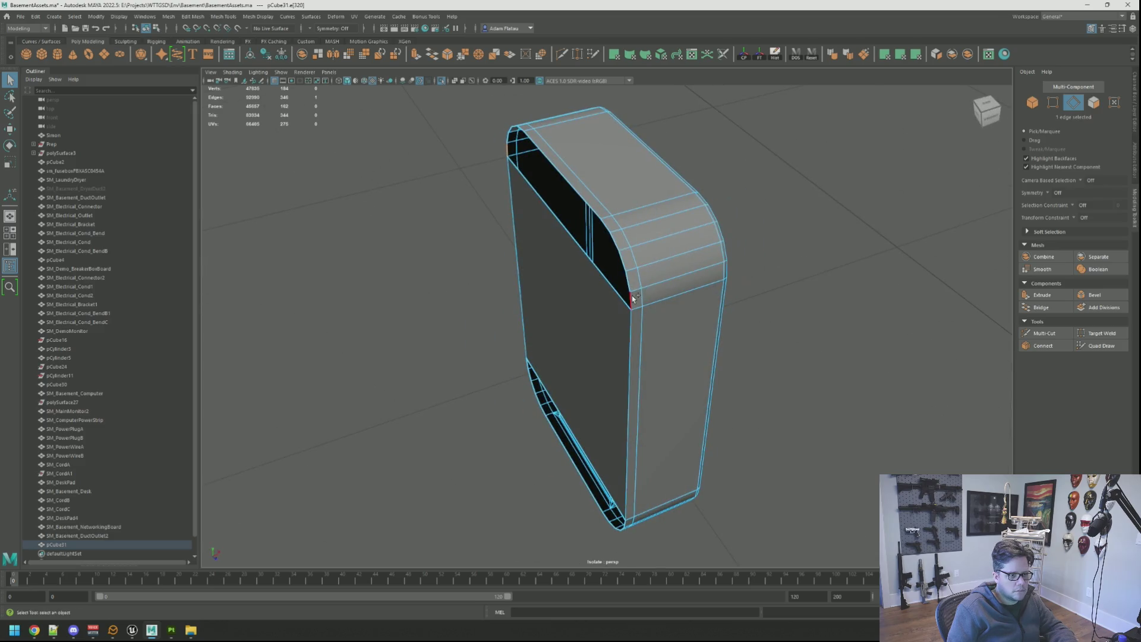
mouse_move(594, 238)
alt+mouse_down()
mouse_move(657, 218)
mouse_move(616, 269)
alt+mouse_up()
click(616, 242)
alt+drag(532, 255, 655, 253)
click(562, 255)
mouse_move(562, 255)
alt+mouse_down()
mouse_move(702, 259)
mouse_move(590, 239)
mouse_move(658, 246)
alt+mouse_up()
Bridge the border edges of the bottom opening to close the remaining gaps.
key(q)
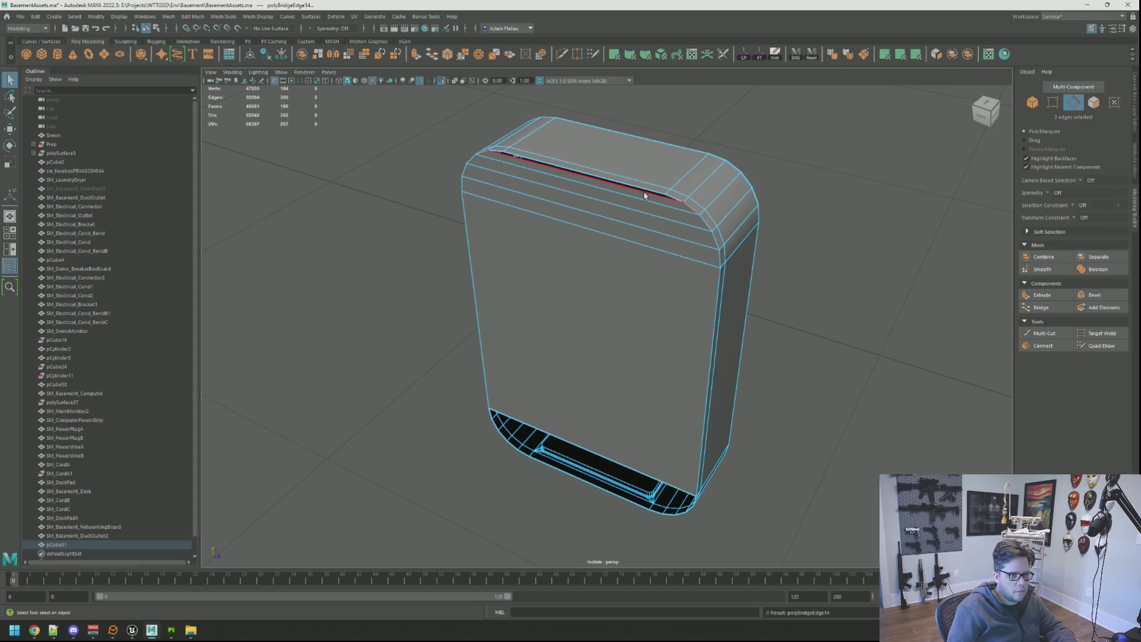
mouse_move(640, 193)
alt+mouse_down()
mouse_move(631, 307)
mouse_move(585, 270)
alt+mouse_up()
mouse_move(560, 339)
alt+mouse_down()
mouse_move(693, 406)
mouse_move(582, 331)
mouse_move(701, 357)
mouse_move(682, 346)
alt+mouse_up()
click(587, 355)
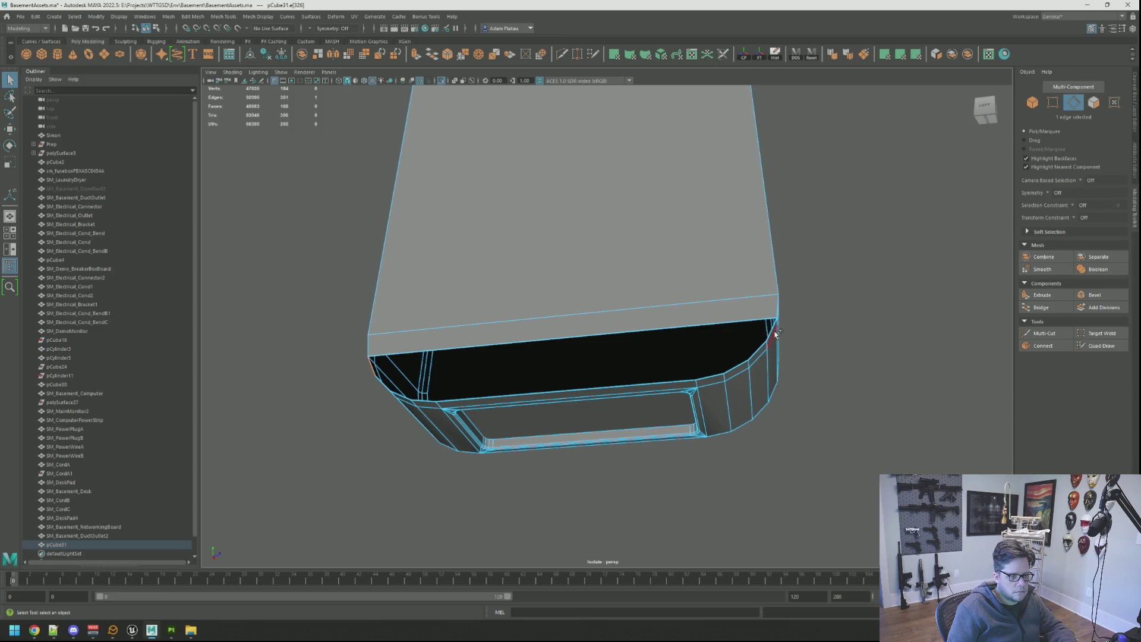
shift+right_drag(772, 334, 743, 357)
mouse_move(743, 357)
alt+mouse_down()
mouse_move(713, 324)
mouse_move(665, 314)
mouse_move(738, 318)
mouse_move(722, 302)
alt+mouse_up()
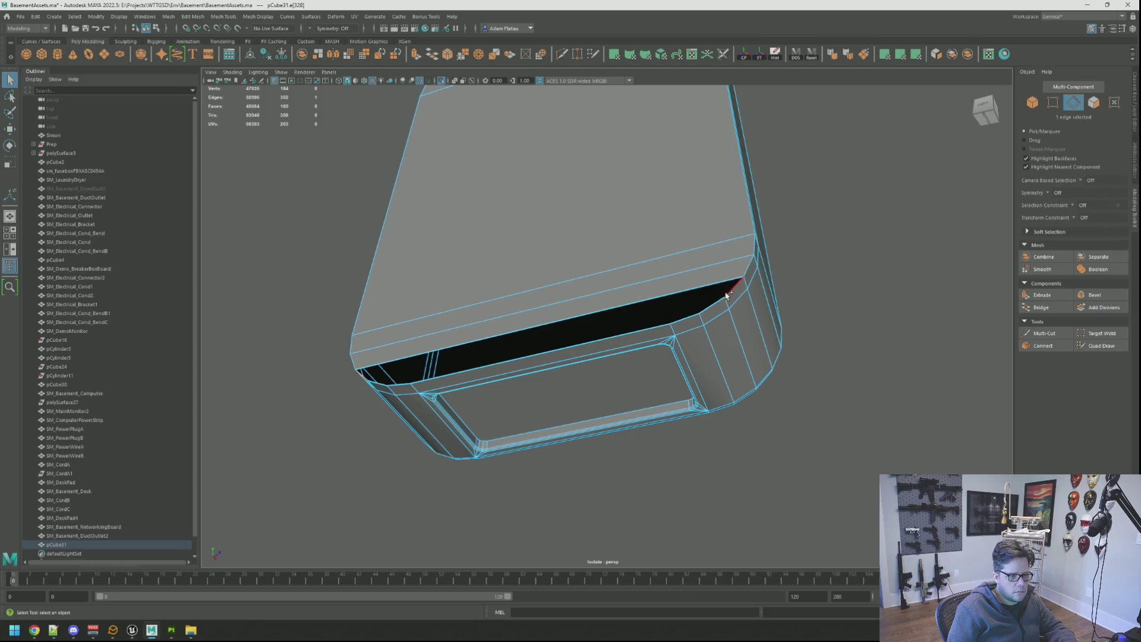
alt+drag(601, 280, 581, 304)
click(575, 372)
mouse_move(576, 372)
alt+mouse_down()
mouse_move(680, 338)
mouse_move(648, 378)
mouse_move(615, 344)
alt+mouse_up()
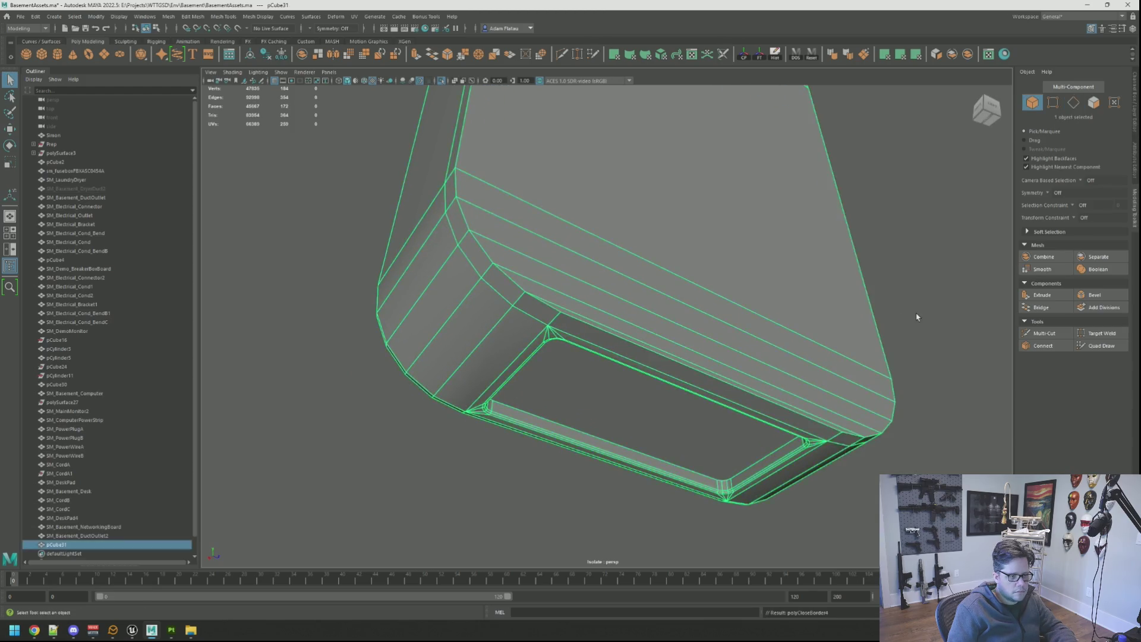
Select a full horizontal edge loop on the device and move it with the Move tool.
key(f)
alt+drag(675, 288, 619, 321)
scroll(619, 313, up, 3)
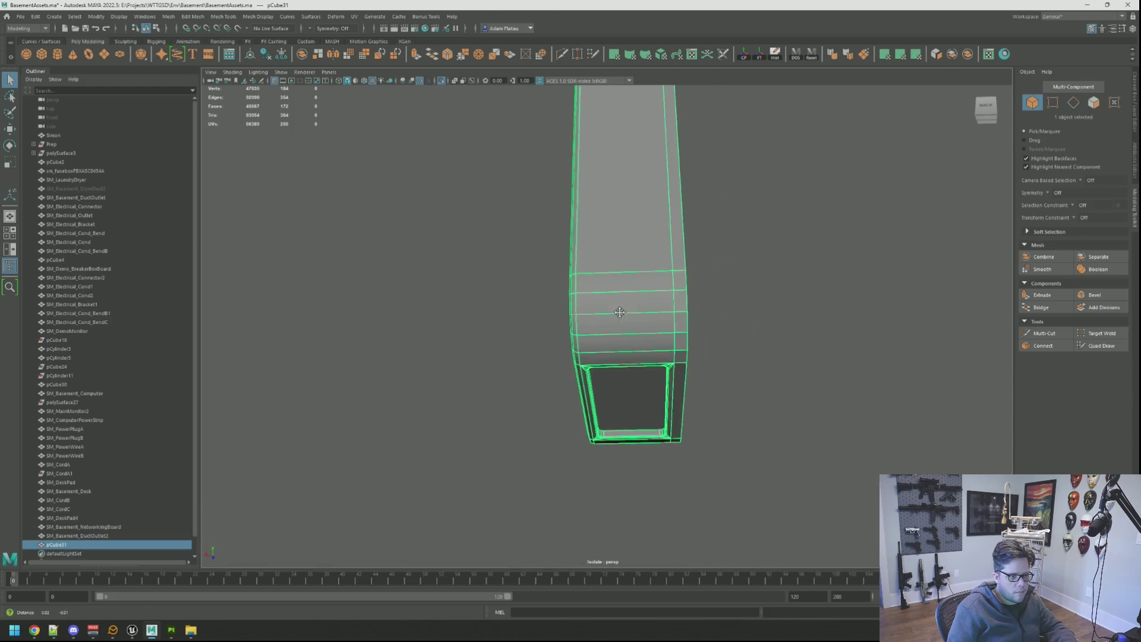
scroll(619, 312, up, 2)
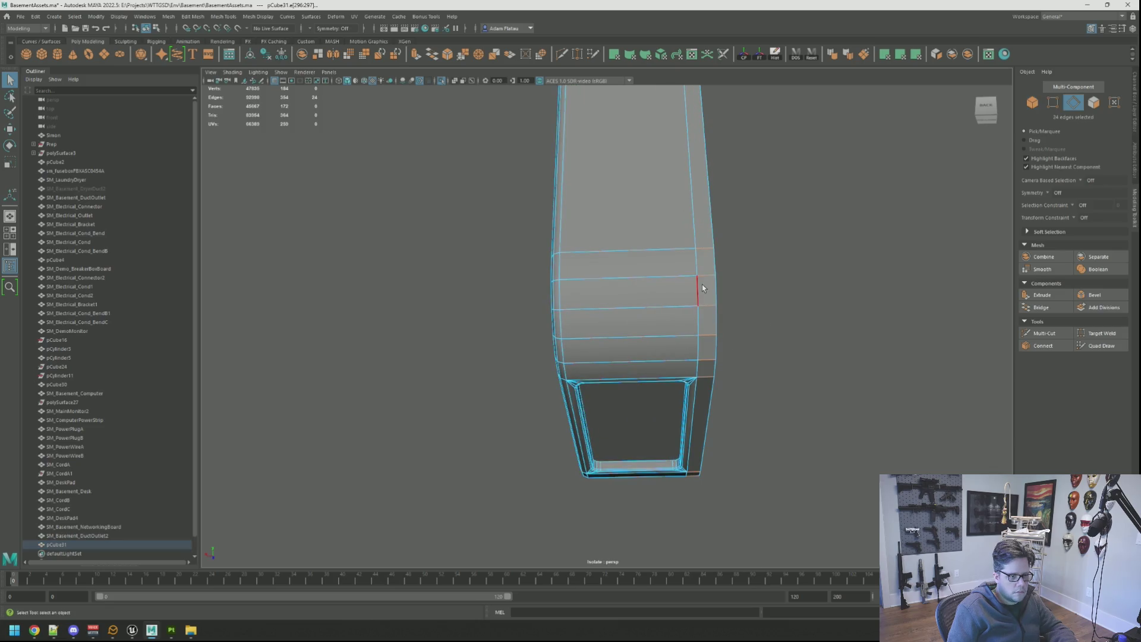
mouse_move(787, 212)
alt+mouse_down()
mouse_move(716, 221)
mouse_move(683, 209)
mouse_move(656, 236)
alt+mouse_up()
key(F10)
double_click(616, 279)
key(w)
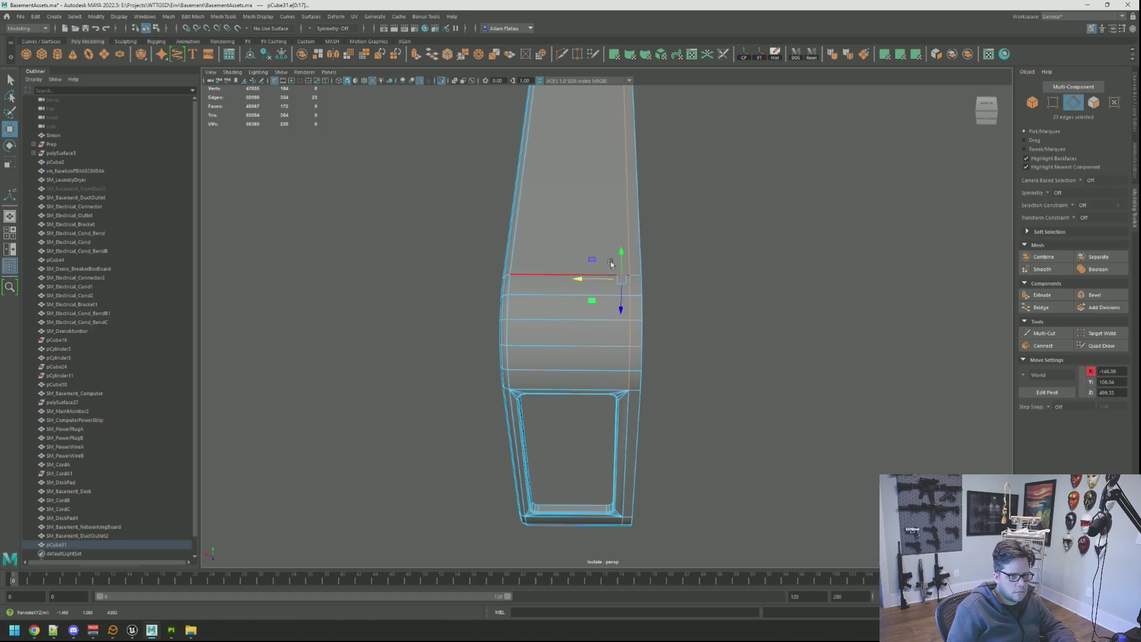
Clear the selection and pick the device's front outline edges.
click(752, 201)
mouse_move(753, 200)
alt+mouse_down()
mouse_move(684, 229)
mouse_move(635, 219)
mouse_move(545, 247)
mouse_move(519, 269)
mouse_move(548, 306)
alt+mouse_up()
right_drag(637, 255, 648, 240)
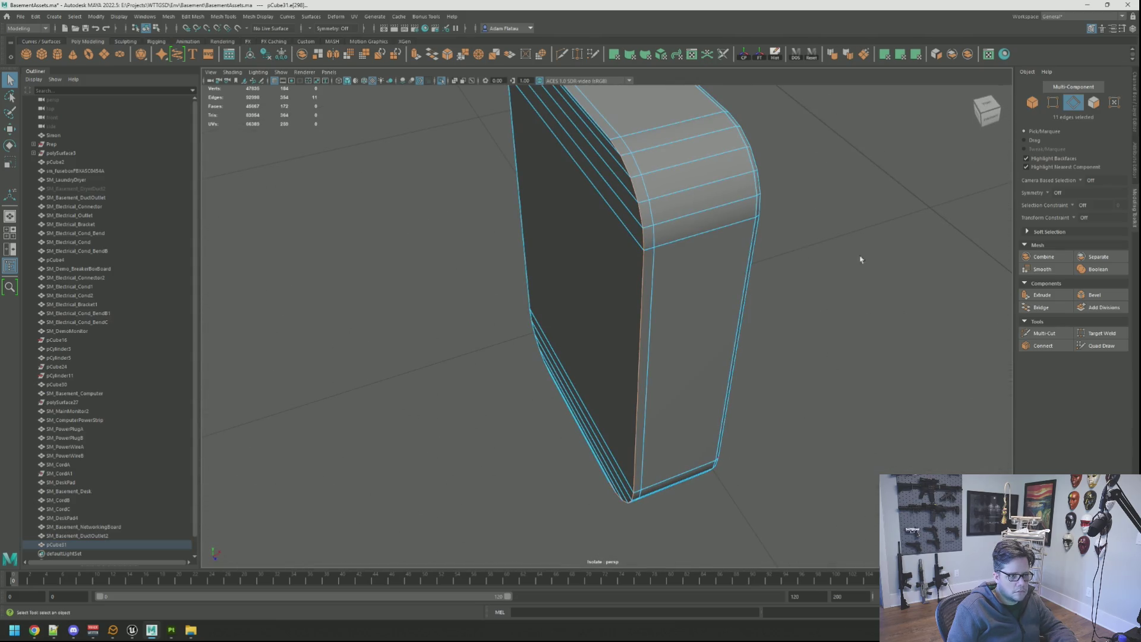
mouse_move(633, 179)
alt+mouse_down()
mouse_move(680, 204)
mouse_move(517, 311)
alt+mouse_up()
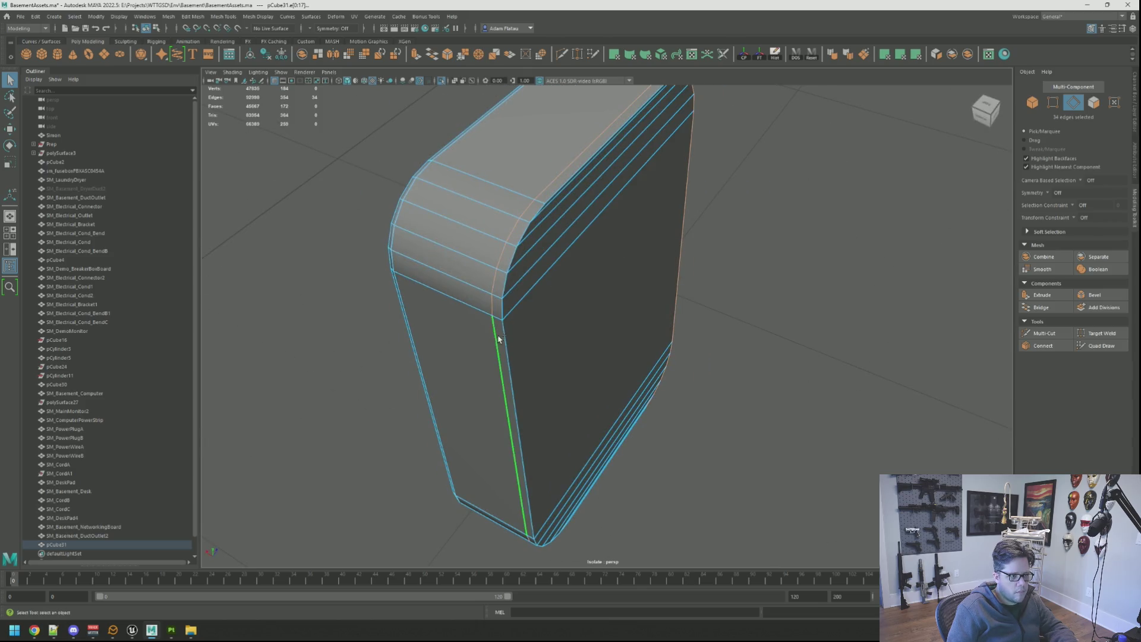
shift+click(582, 169)
mouse_move(583, 168)
alt+mouse_down()
mouse_move(678, 226)
mouse_move(650, 223)
alt+mouse_up()
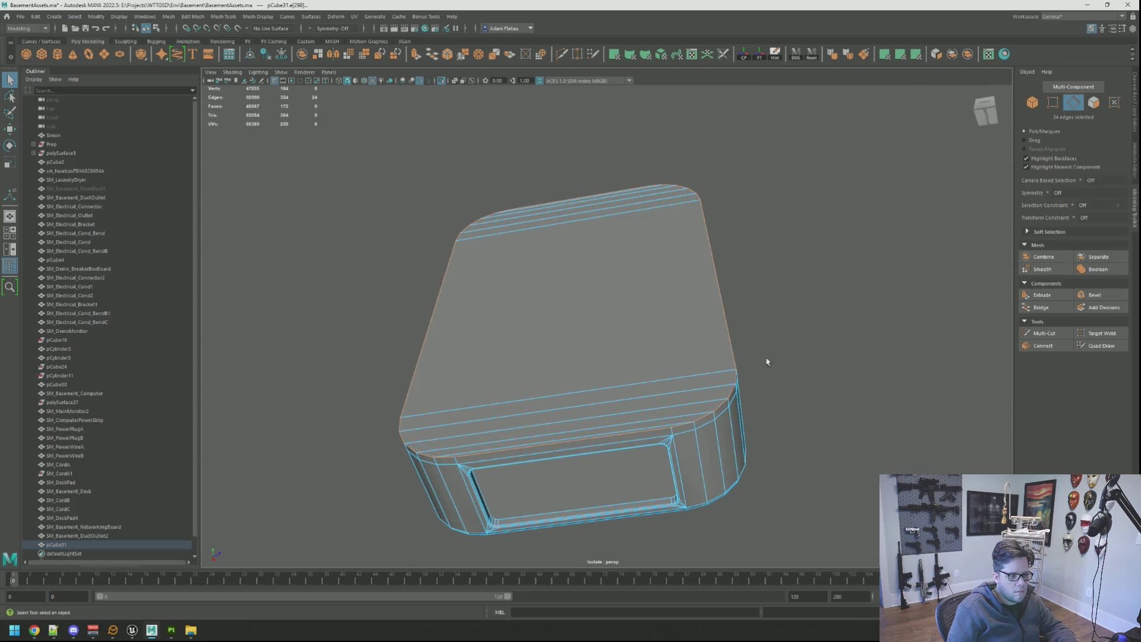
Bevel the selected front outline edges and return to object selection mode.
alt+drag(749, 371, 713, 374)
alt+drag(696, 214, 680, 294)
alt+right_drag(680, 294, 707, 289)
alt+drag(708, 290, 693, 278)
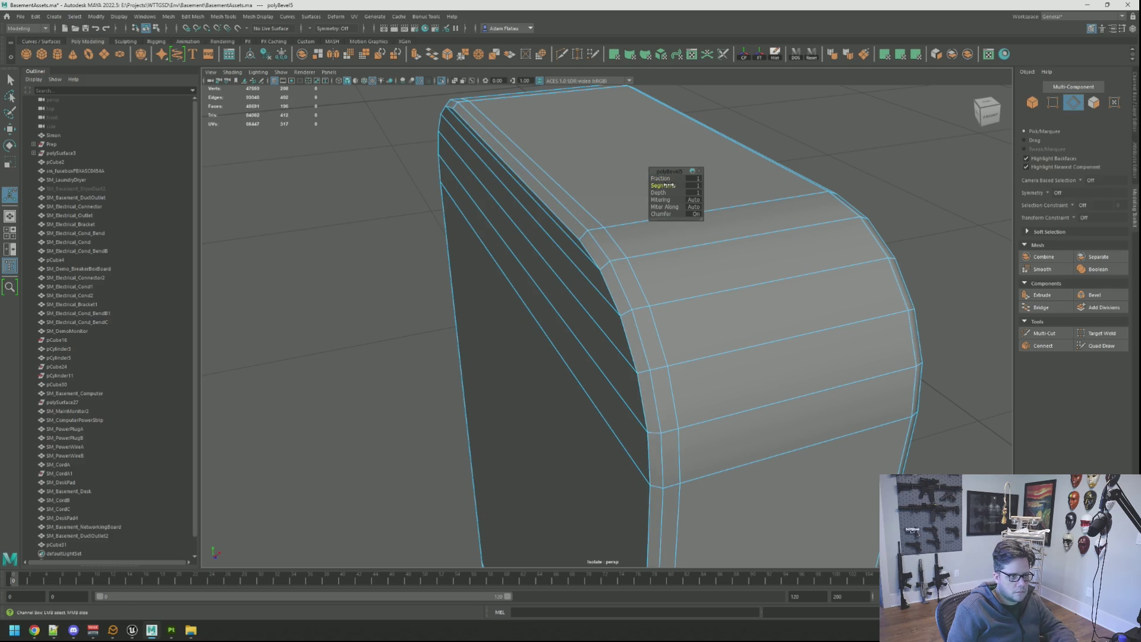
right_drag(814, 179, 833, 158)
mouse_move(797, 196)
alt+mouse_down()
mouse_move(675, 216)
mouse_move(667, 181)
mouse_move(438, 211)
mouse_move(627, 275)
mouse_move(725, 262)
alt+mouse_up()
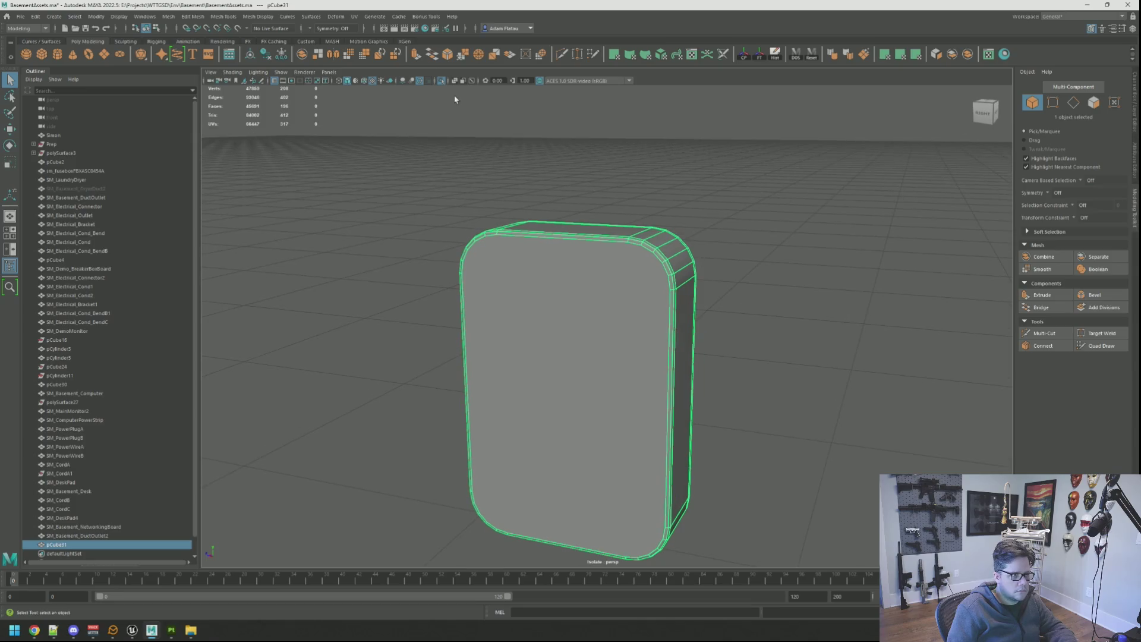
Turn off Isolate Select and move pCube31 along X onto the wall panel by the breaker box.
click(440, 83)
mouse_move(596, 204)
alt+mouse_down()
mouse_move(637, 238)
mouse_move(642, 183)
mouse_move(619, 203)
alt+mouse_up()
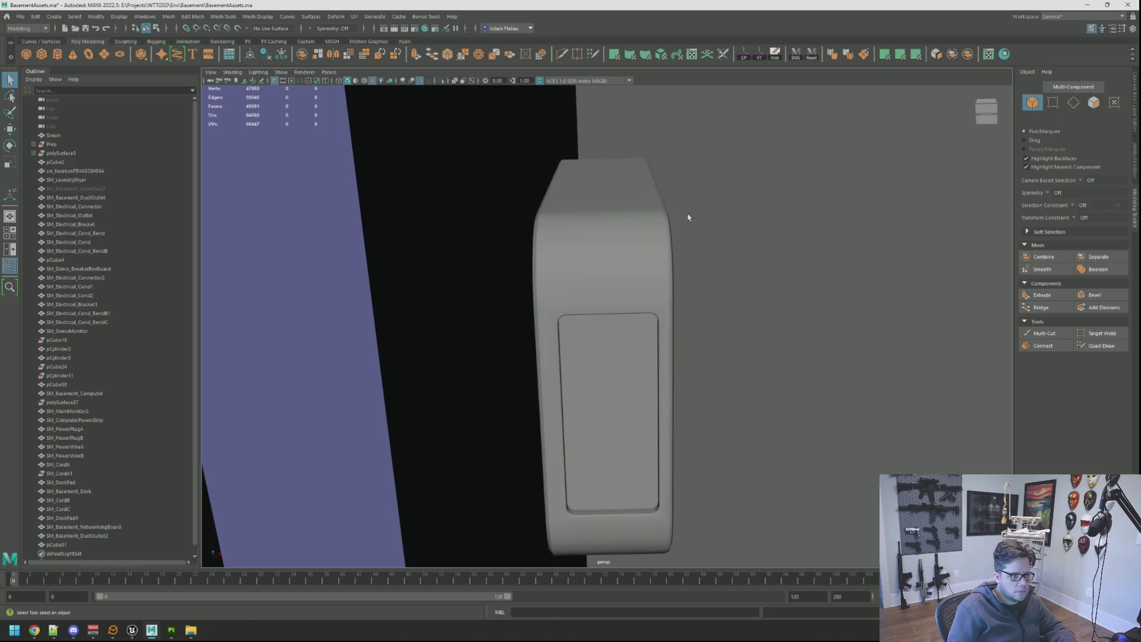
click(654, 268)
key(w)
scroll(644, 223, up, 5)
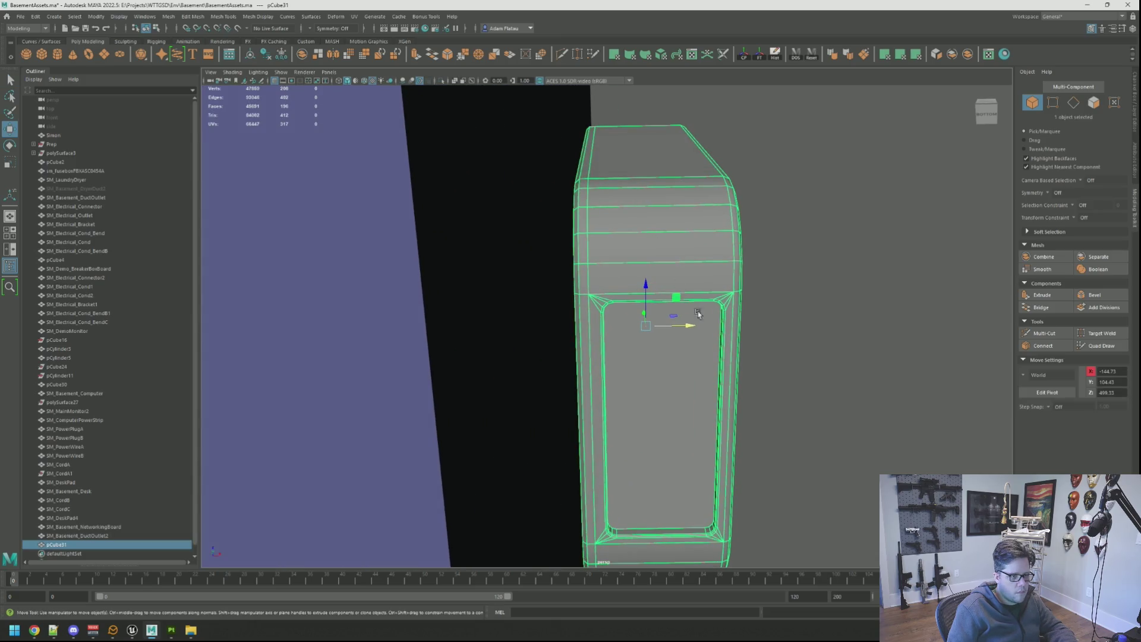
drag(690, 327, 681, 328)
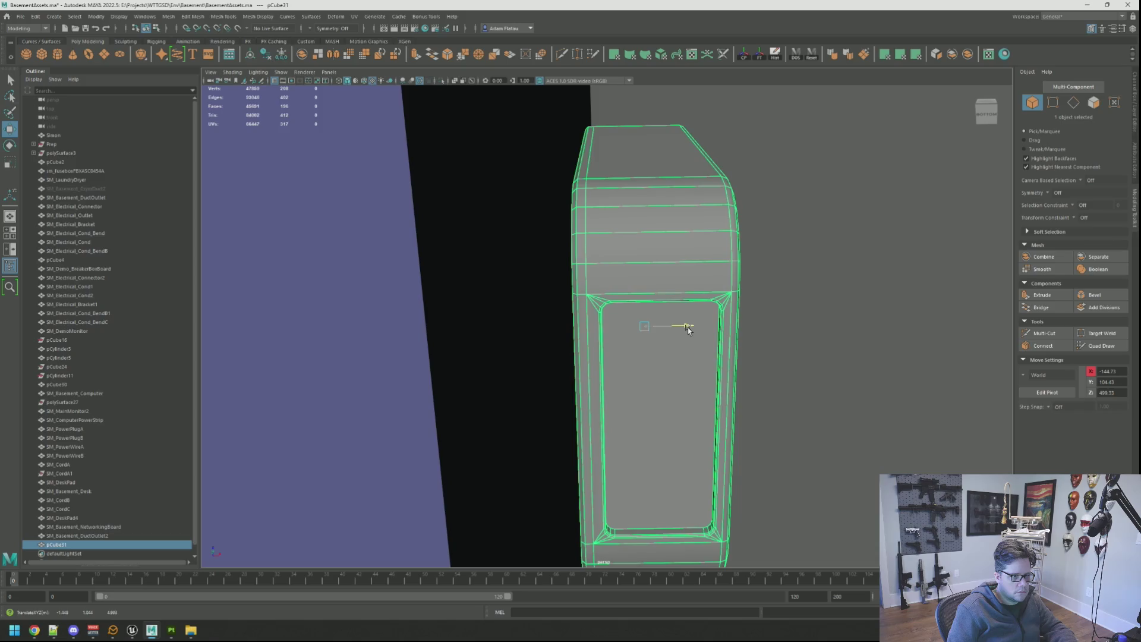
click(828, 291)
mouse_move(828, 292)
alt+mouse_down()
mouse_move(612, 288)
mouse_move(626, 266)
mouse_move(600, 291)
mouse_move(601, 308)
mouse_move(683, 316)
mouse_move(629, 305)
mouse_move(624, 333)
mouse_move(632, 318)
mouse_move(698, 322)
mouse_move(721, 305)
mouse_move(676, 326)
mouse_move(604, 310)
mouse_move(632, 310)
mouse_move(593, 265)
mouse_move(578, 275)
alt+mouse_up()
scroll(677, 326, up, 3)
scroll(676, 326, down, 5)
Select pCube31 and box-select the vertices on one side from a level side view.
click(577, 278)
scroll(579, 276, up, 5)
scroll(571, 270, down, 5)
scroll(556, 272, up, 3)
scroll(553, 272, down, 5)
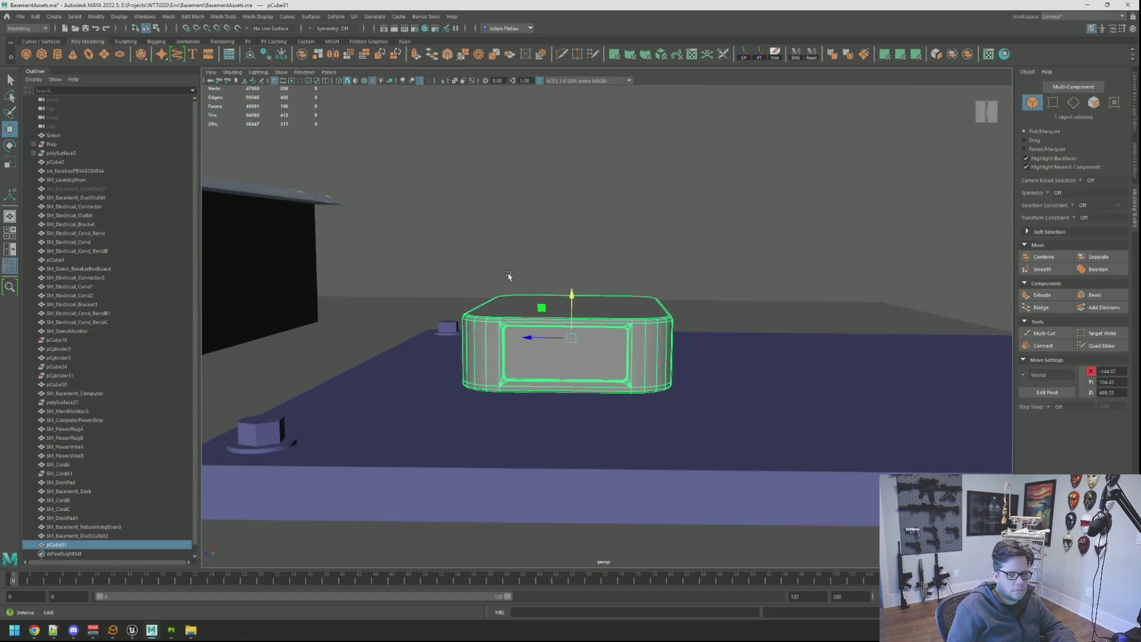
scroll(511, 274, up, 4)
scroll(499, 268, down, 4)
alt+drag(495, 264, 517, 275)
scroll(517, 276, up, 3)
scroll(499, 290, down, 2)
right_drag(485, 291, 485, 291)
key(q)
drag(347, 238, 402, 262)
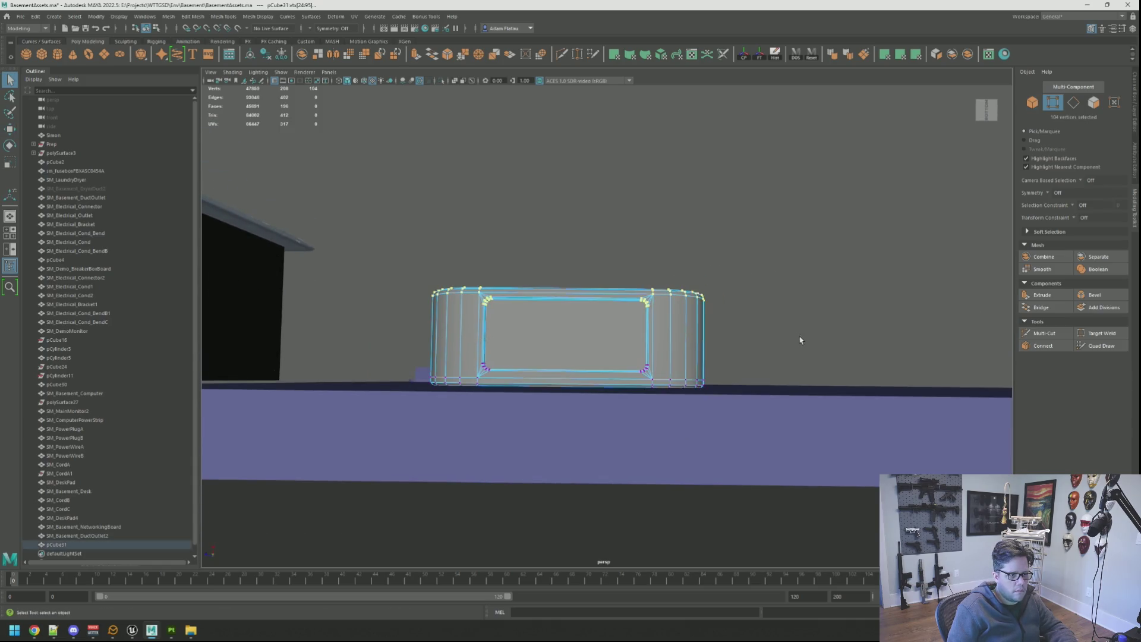
Select the 104 side vertices to reduce the device's depth, then return to object mode.
scroll(564, 260, up, 3)
mouse_move(594, 280)
alt+mouse_down()
mouse_move(594, 309)
mouse_move(676, 351)
mouse_move(638, 372)
mouse_move(698, 288)
mouse_move(583, 297)
mouse_move(577, 278)
mouse_move(551, 280)
mouse_move(605, 330)
alt+mouse_up()
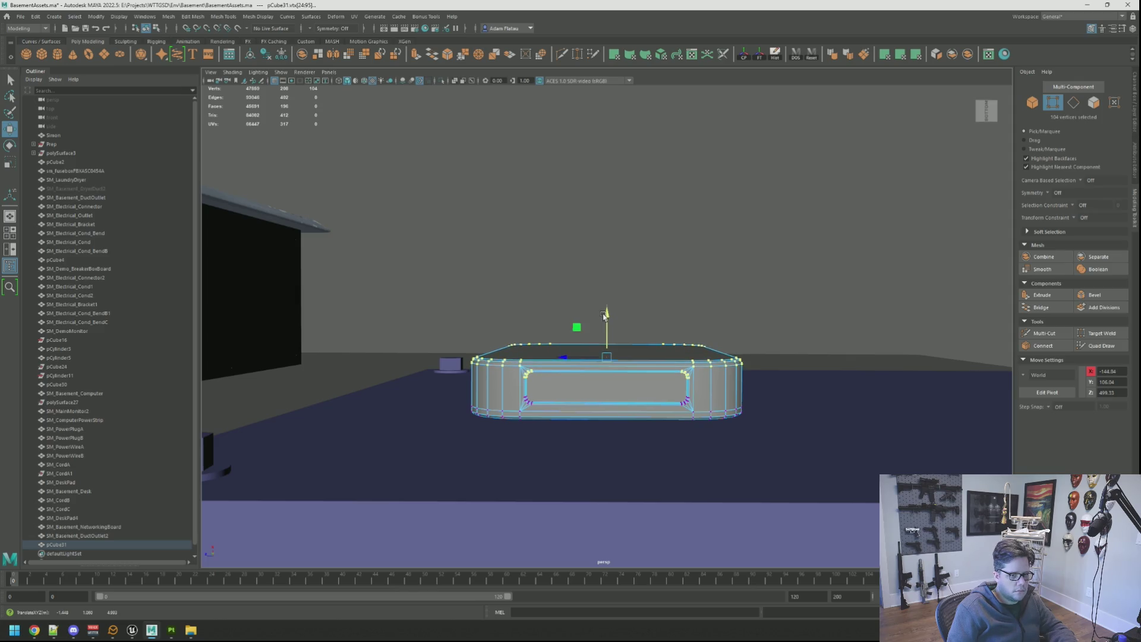
mouse_move(669, 284)
alt+mouse_down()
mouse_move(556, 306)
mouse_move(652, 324)
mouse_move(552, 321)
mouse_move(395, 288)
mouse_move(647, 325)
mouse_move(655, 267)
mouse_move(658, 301)
mouse_move(591, 314)
mouse_move(617, 295)
mouse_move(584, 300)
mouse_move(608, 331)
mouse_move(591, 301)
mouse_move(596, 311)
mouse_move(558, 311)
mouse_move(617, 333)
mouse_move(512, 318)
mouse_move(566, 329)
alt+mouse_up()
scroll(569, 331, up, 3)
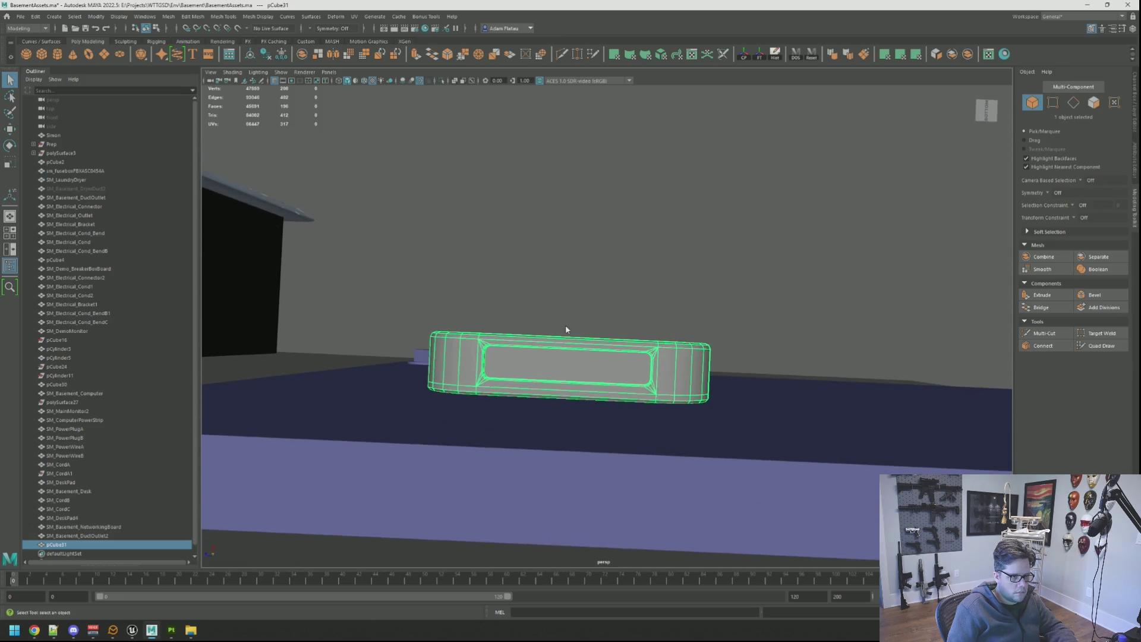
right_drag(537, 328, 537, 325)
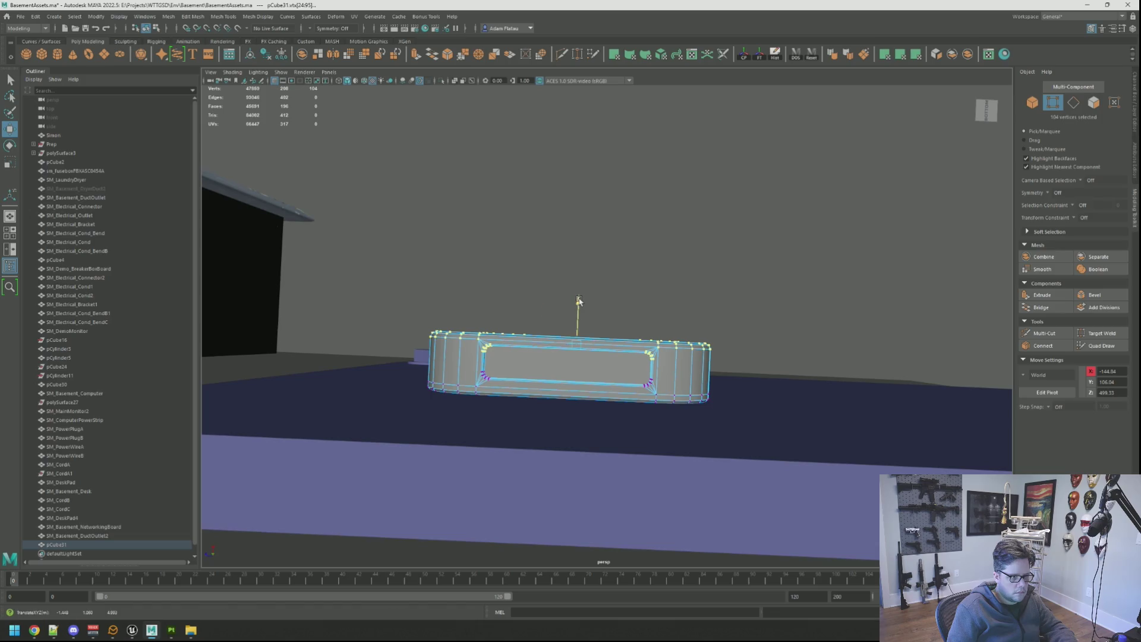
key(F8)
mouse_move(616, 292)
alt+mouse_down()
mouse_move(586, 293)
mouse_move(596, 357)
mouse_move(586, 311)
mouse_move(581, 333)
mouse_move(558, 347)
mouse_move(583, 324)
mouse_move(585, 351)
mouse_move(612, 381)
mouse_move(536, 446)
mouse_move(362, 510)
mouse_move(551, 428)
mouse_move(640, 350)
alt+mouse_up()
right_drag(639, 350, 641, 364)
Return the device to object mode and pull back to show the breaker box and plate.
double_click(640, 344)
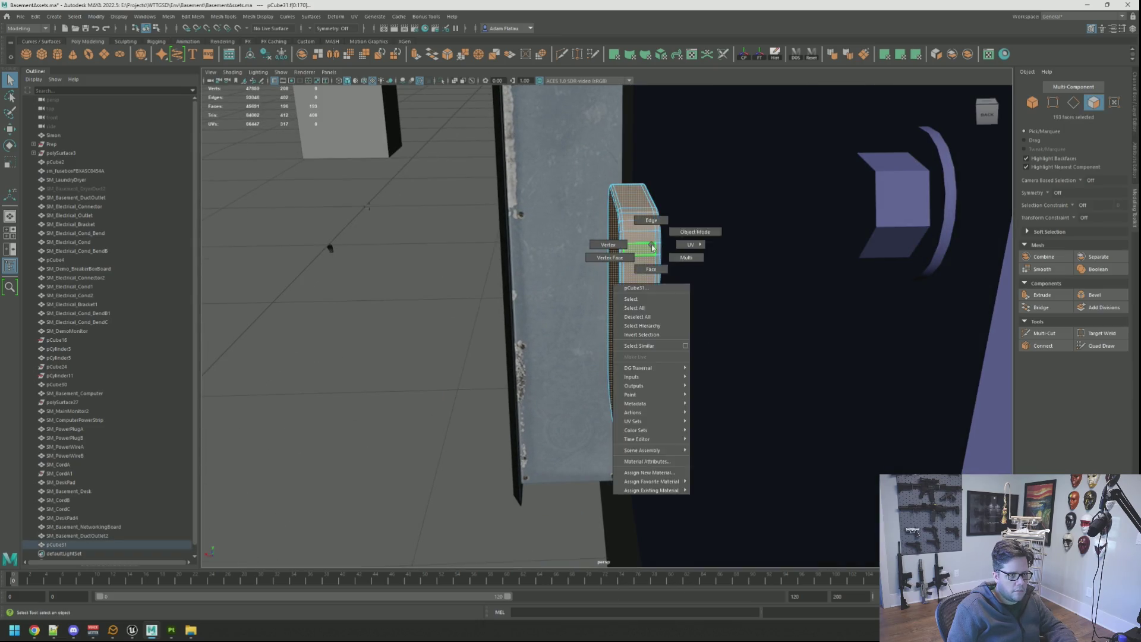
key(F8)
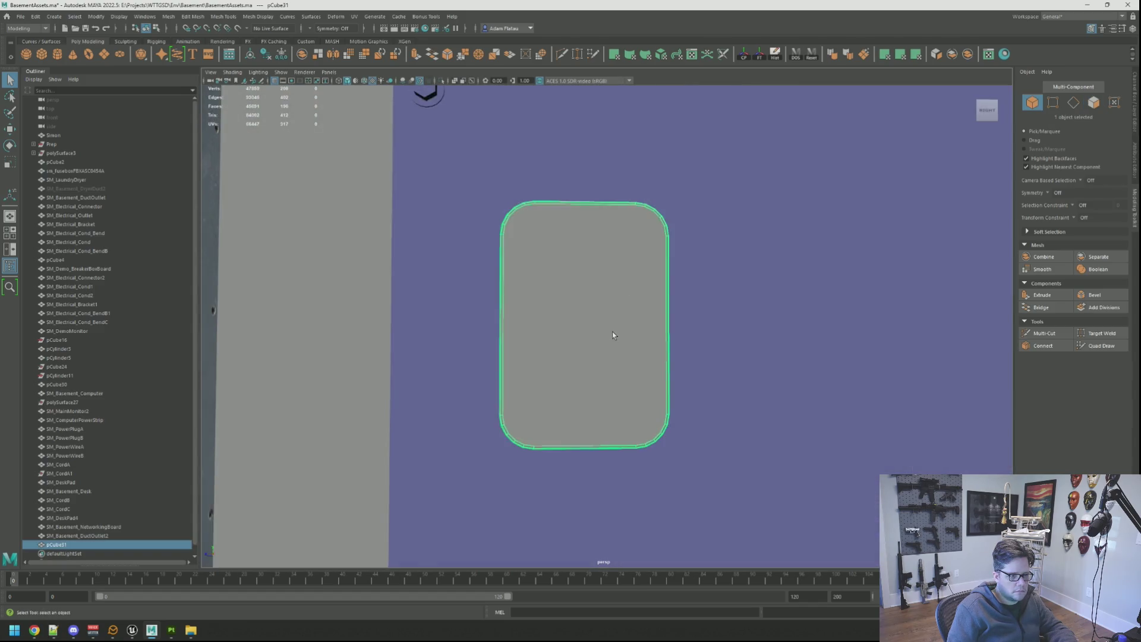
mouse_move(613, 332)
alt+mouse_down()
mouse_move(670, 293)
mouse_move(650, 306)
mouse_move(609, 293)
mouse_move(633, 308)
mouse_move(622, 306)
alt+mouse_up()
alt+right_drag(622, 305, 623, 299)
mouse_move(623, 299)
alt+mouse_down()
mouse_move(596, 265)
mouse_move(522, 309)
alt+mouse_up()
alt+right_drag(523, 308, 425, 266)
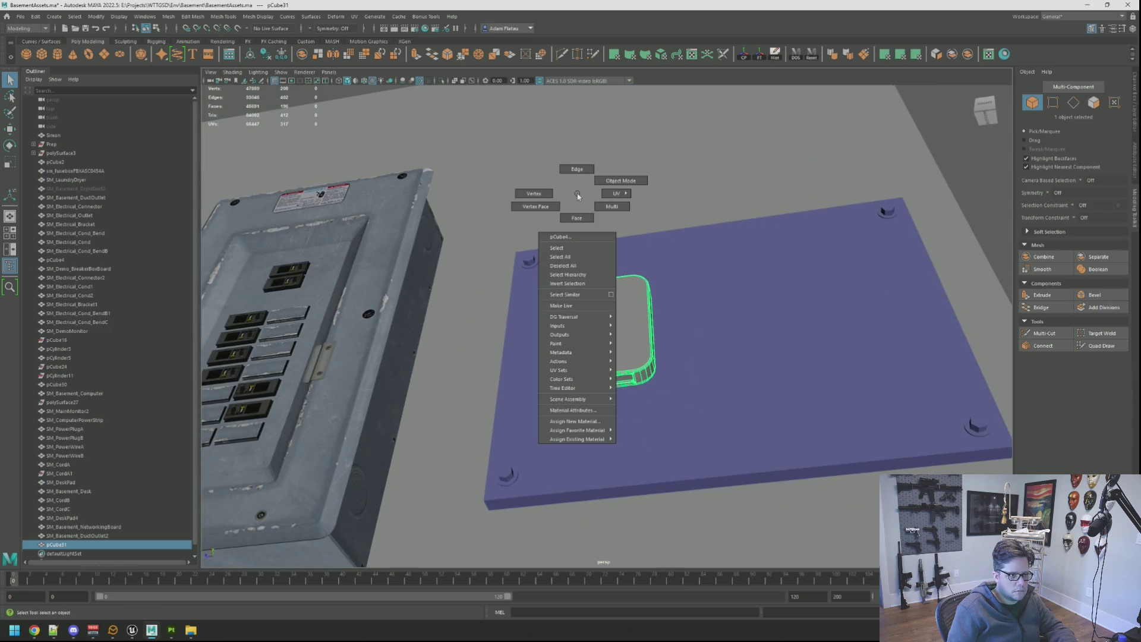
alt+right_drag(614, 191, 511, 223)
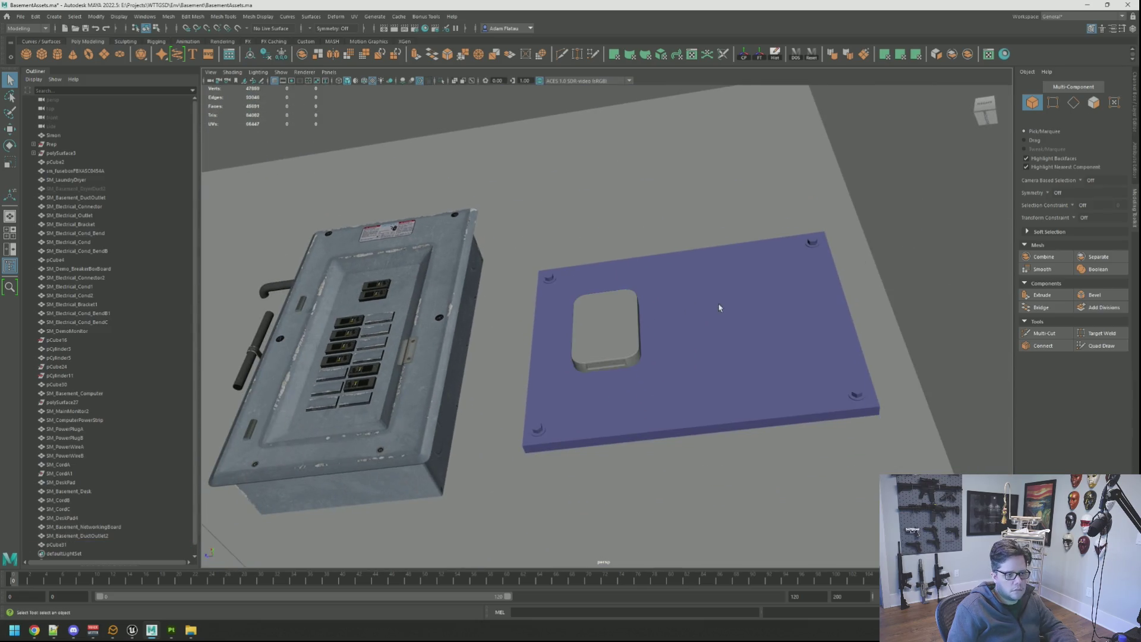
Select pCube31, frame it with F and orbit to a higher angle.
click(606, 330)
key(w)
key(f)
alt+drag(595, 321, 588, 309)
alt+right_drag(588, 309, 584, 320)
mouse_move(584, 320)
alt+mouse_down()
mouse_move(601, 303)
mouse_move(623, 305)
mouse_move(561, 293)
mouse_move(535, 331)
mouse_move(608, 303)
mouse_move(806, 280)
mouse_move(579, 323)
mouse_move(699, 302)
mouse_move(642, 319)
mouse_move(658, 310)
mouse_move(624, 305)
mouse_move(638, 324)
mouse_move(614, 316)
mouse_move(687, 306)
alt+mouse_up()
scroll(618, 303, down, 5)
scroll(599, 298, up, 5)
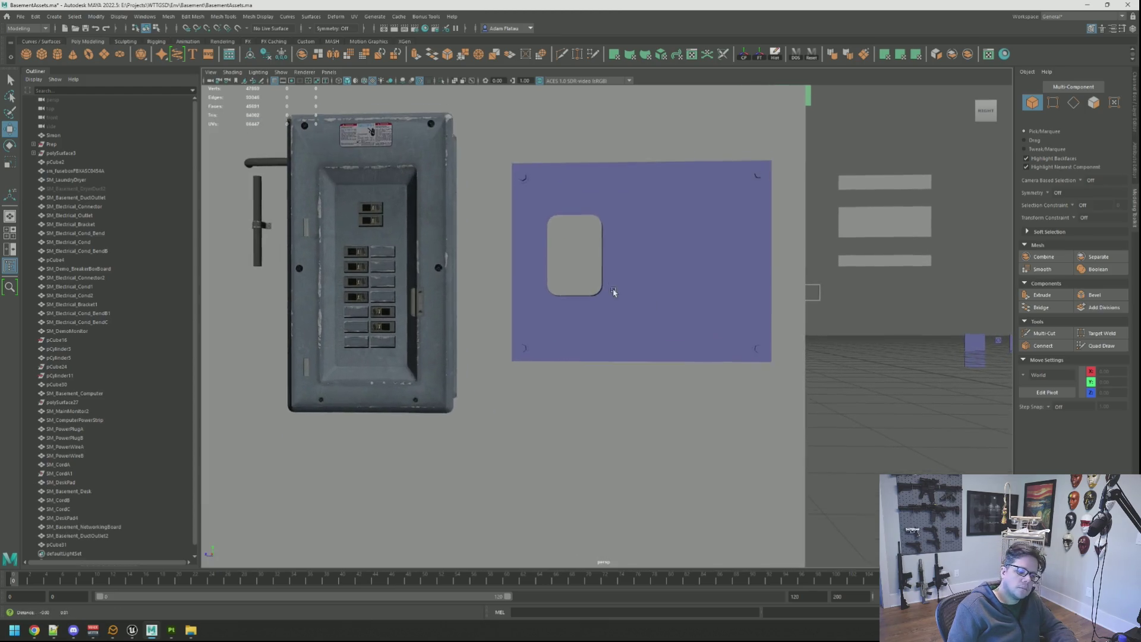
scroll(611, 284, down, 5)
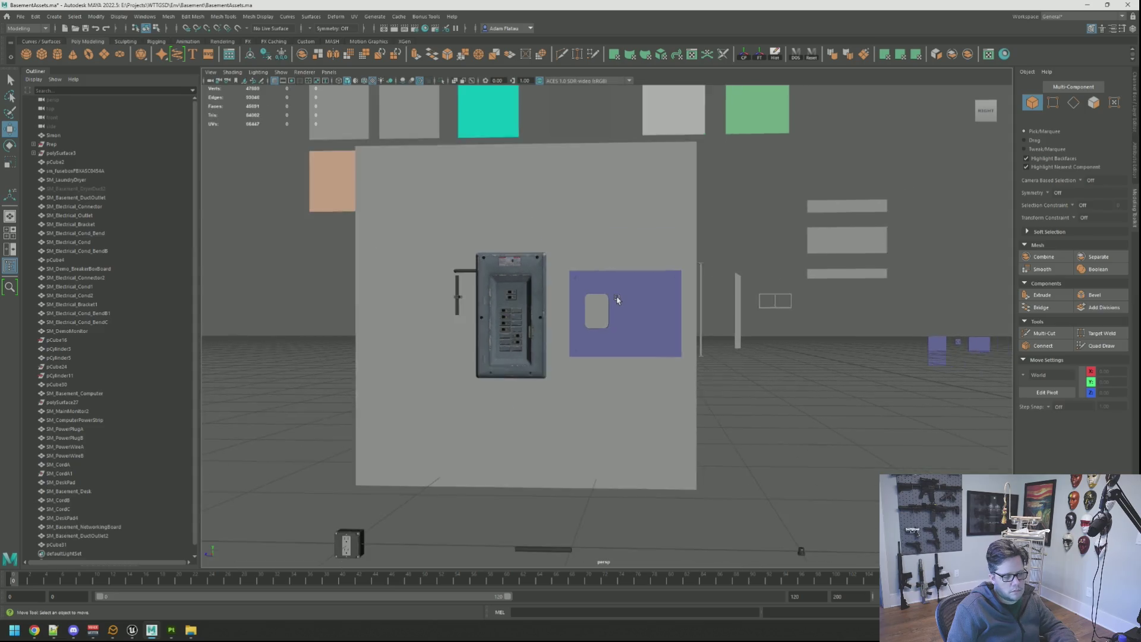
Reframe the rounded box from above and select its inset front face.
mouse_move(601, 301)
alt+mouse_down()
mouse_move(583, 270)
mouse_move(700, 311)
alt+mouse_up()
scroll(561, 287, up, 5)
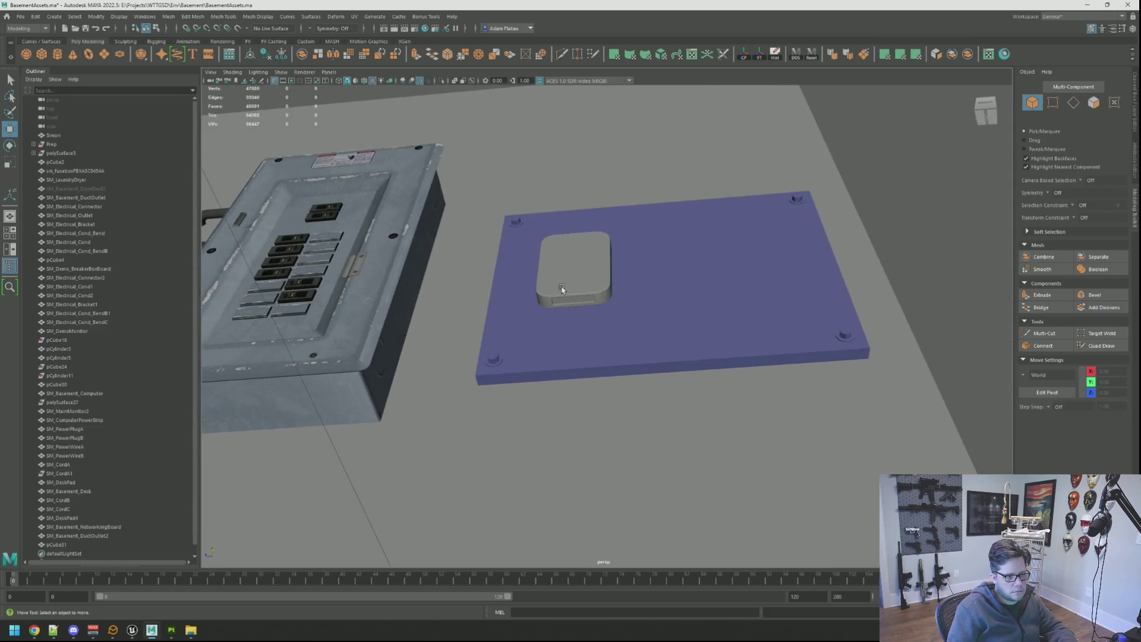
click(562, 286)
key(f)
mouse_move(561, 286)
alt+mouse_down()
mouse_move(583, 280)
mouse_move(594, 249)
mouse_move(621, 294)
mouse_move(613, 333)
mouse_move(589, 334)
mouse_move(608, 302)
mouse_move(591, 298)
alt+mouse_up()
scroll(613, 332, up, 4)
key(F11)
click(604, 369)
Frame the inset front face, orbit to face it squarely, and switch to edge selection.
key(f)
scroll(618, 336, down, 5)
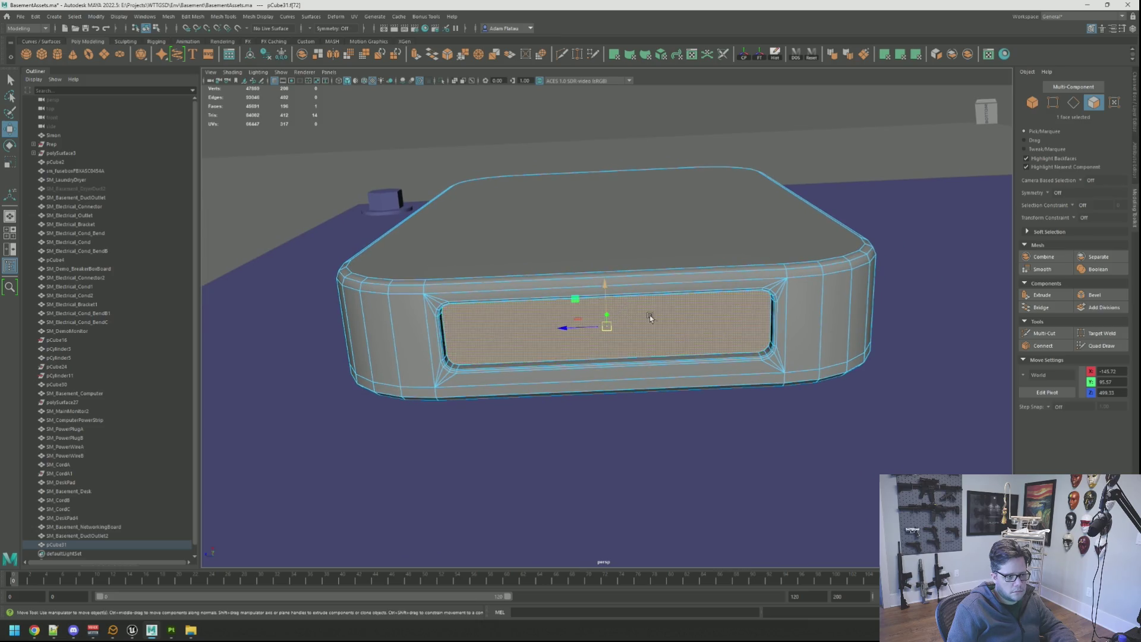
scroll(651, 315, down, 3)
scroll(607, 301, up, 6)
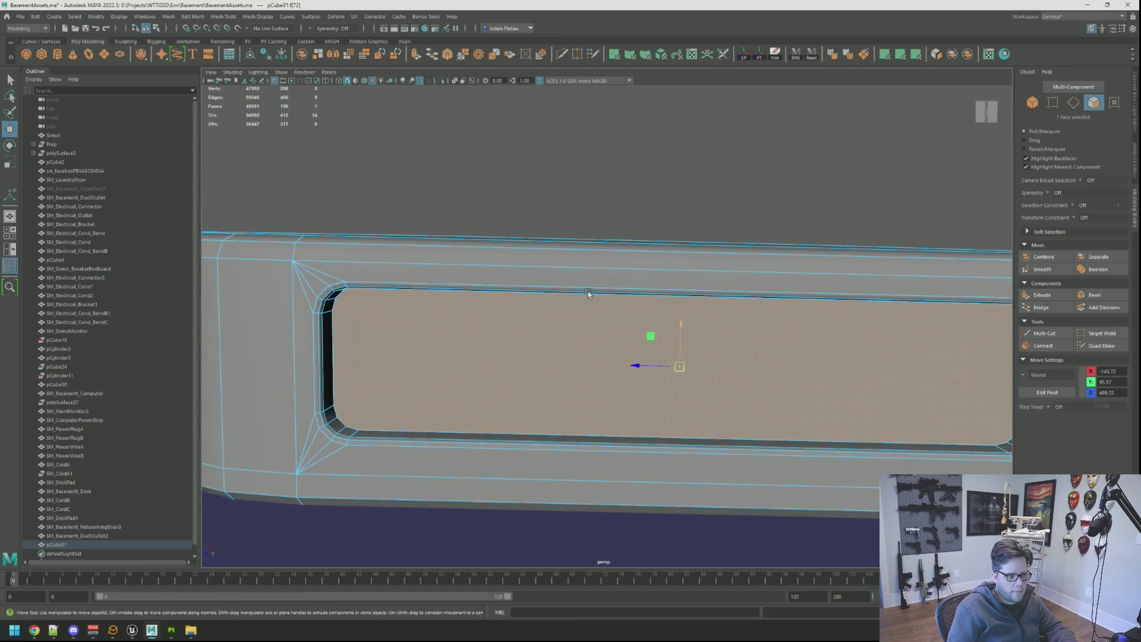
scroll(591, 298, down, 4)
scroll(577, 299, up, 2)
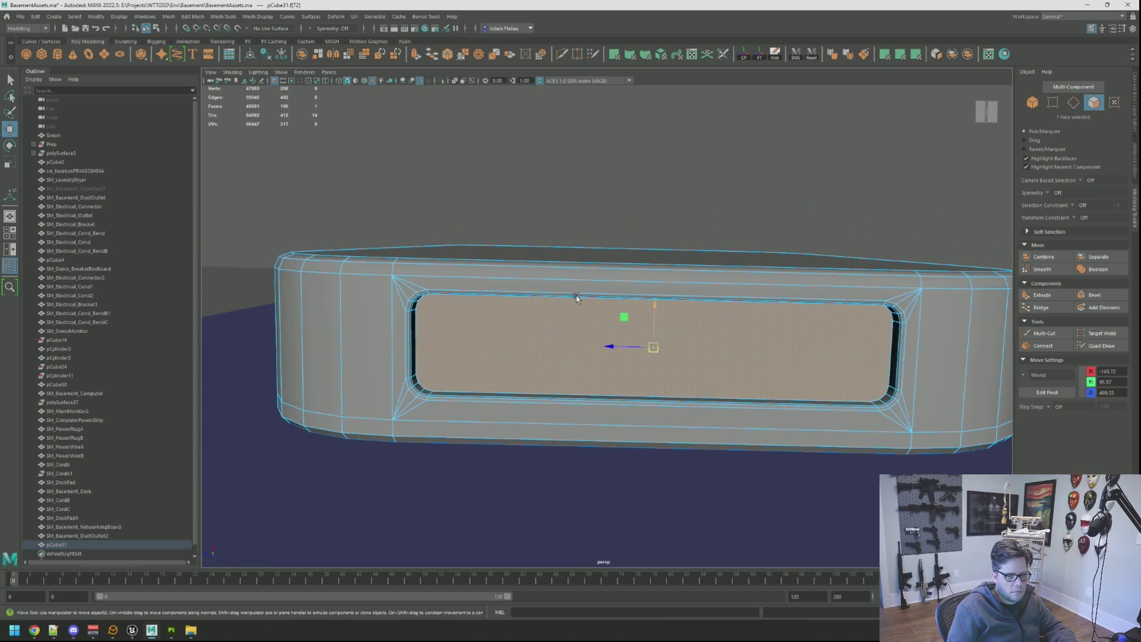
alt+drag(573, 298, 570, 306)
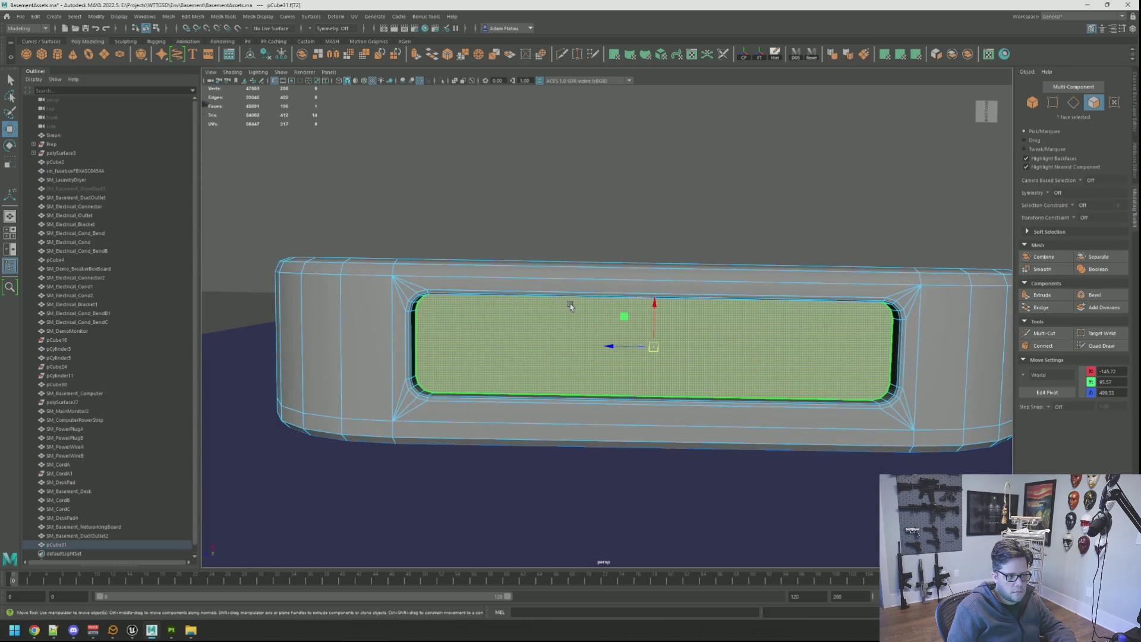
scroll(571, 305, down, 3)
scroll(570, 305, up, 2)
right_drag(557, 326, 557, 306)
key(q)
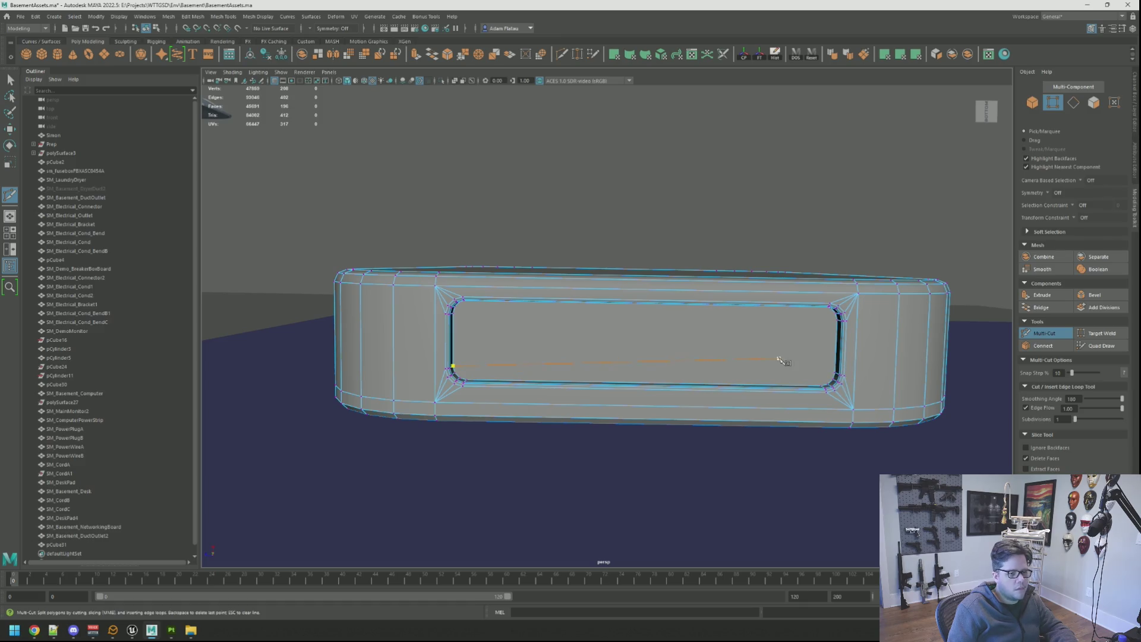
Cut four horizontal edges across the inset front panel with Multi-Cut.
scroll(784, 361, up, 5)
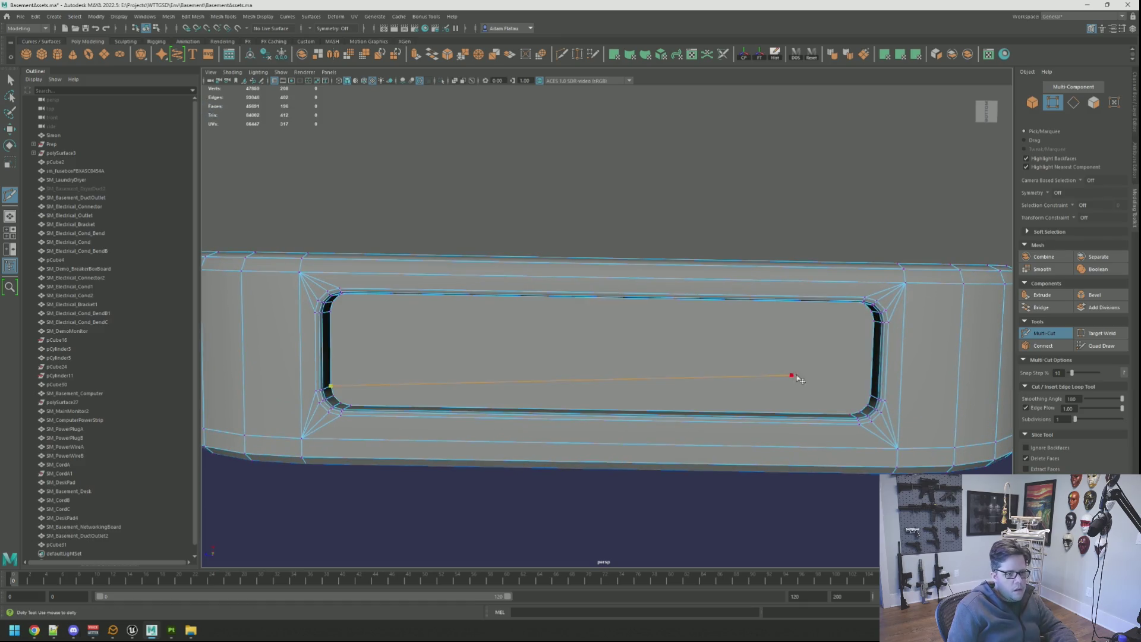
ctrl+click(815, 395)
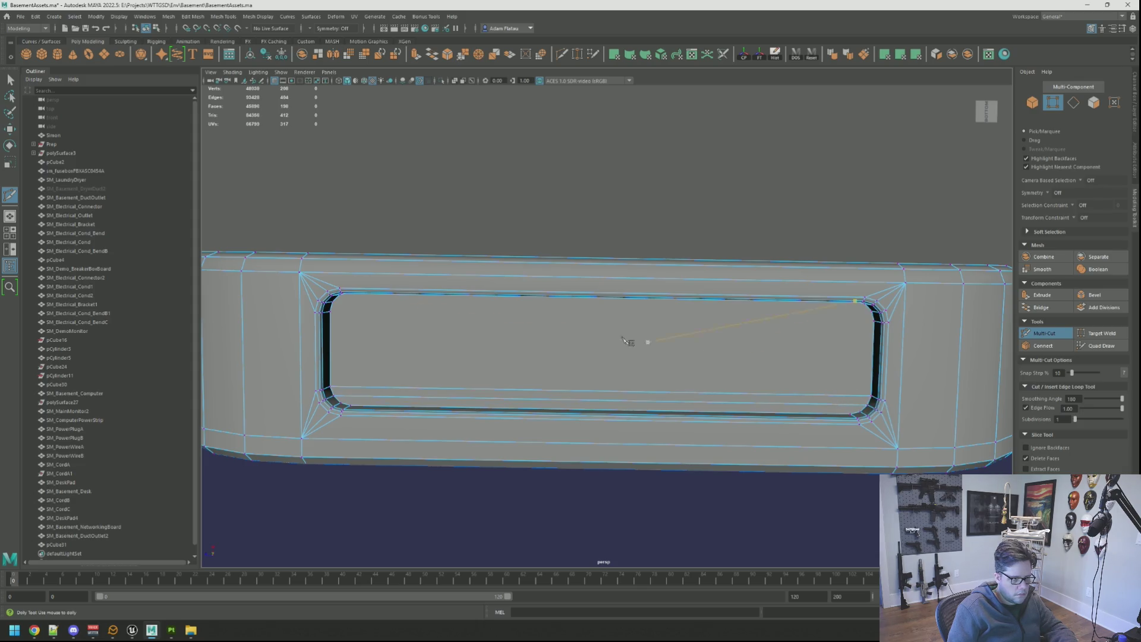
ctrl+click(391, 389)
ctrl+click(837, 385)
mouse_move(330, 314)
alt+mouse_down()
mouse_move(441, 326)
mouse_move(441, 337)
mouse_move(446, 326)
mouse_move(329, 312)
alt+mouse_up()
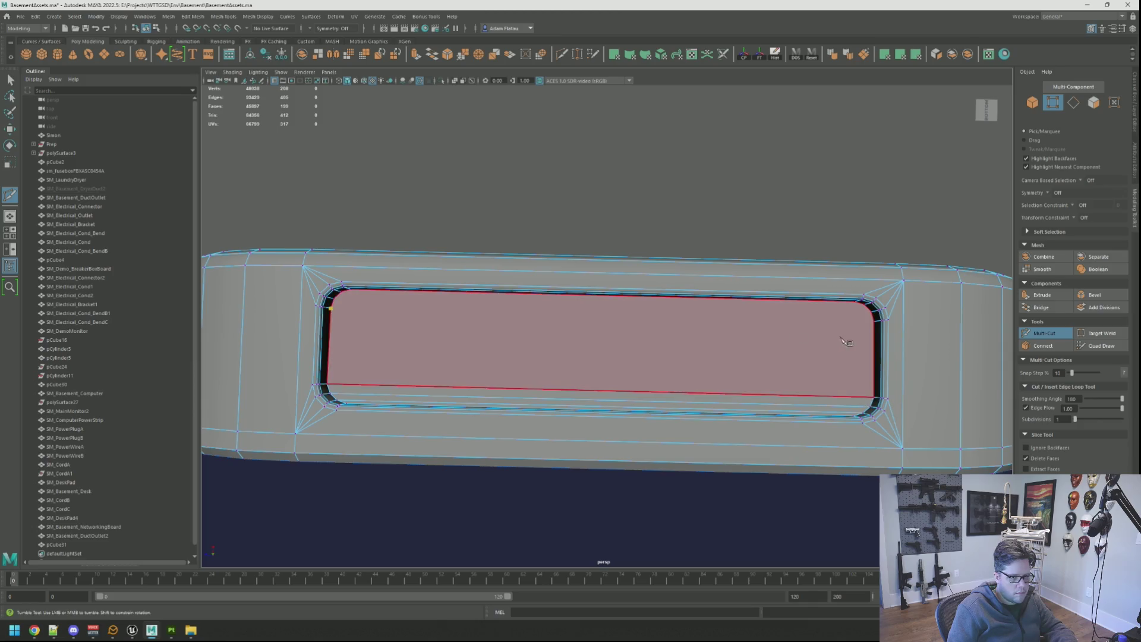
ctrl+click(878, 324)
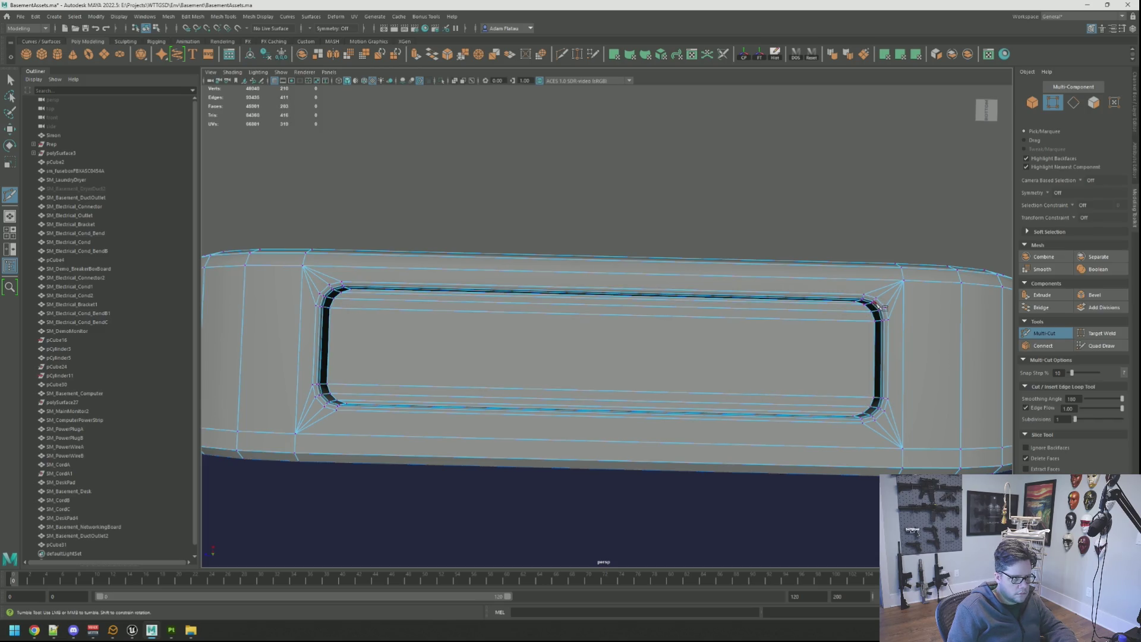
key(q)
Return to object mode and inspect the rounded box from a lower angle.
key(F8)
mouse_move(701, 197)
alt+mouse_down()
mouse_move(506, 230)
mouse_move(492, 466)
mouse_move(461, 258)
mouse_move(523, 248)
alt+mouse_up()
alt+right_drag(523, 247, 586, 266)
mouse_move(586, 267)
alt+mouse_down()
mouse_move(579, 336)
mouse_move(570, 305)
mouse_move(539, 331)
mouse_move(569, 326)
mouse_move(545, 316)
mouse_move(566, 306)
mouse_move(795, 247)
mouse_move(772, 275)
mouse_move(765, 257)
alt+mouse_up()
click(573, 315)
click(815, 235)
Select the rounded box and enter component selection, orbiting in close to its end.
click(612, 261)
right_drag(608, 262, 606, 245)
mouse_move(892, 232)
right_down()
mouse_move(871, 222)
mouse_move(871, 245)
right_up()
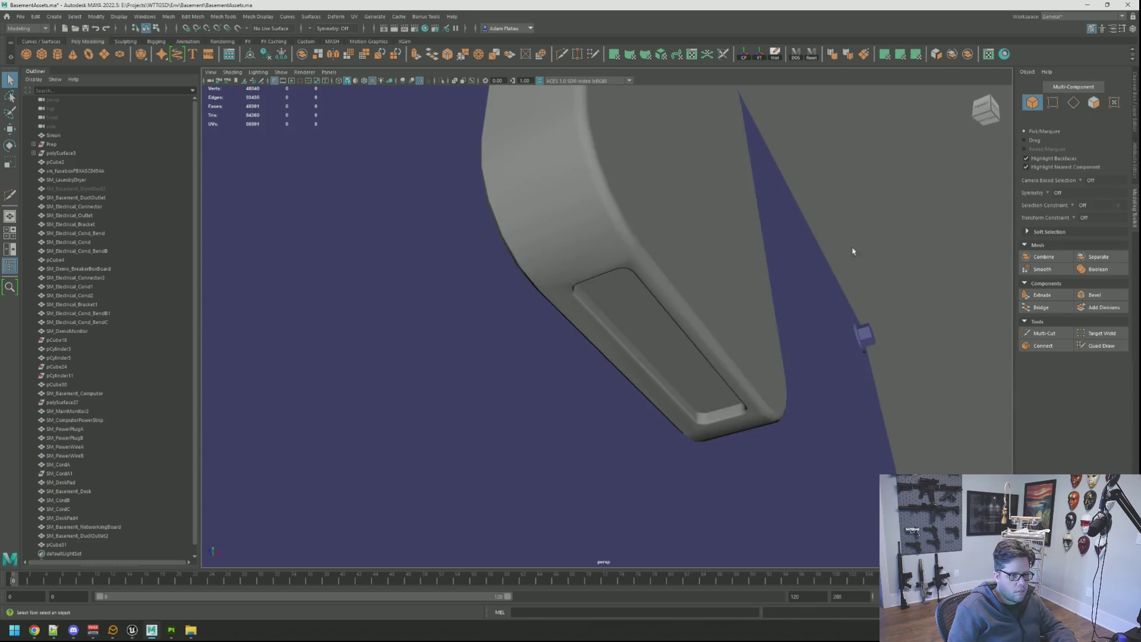
alt+drag(871, 244, 733, 220)
click(687, 316)
mouse_move(686, 315)
alt+mouse_down()
mouse_move(573, 285)
mouse_move(622, 292)
mouse_move(612, 294)
alt+mouse_up()
right_drag(512, 341, 511, 318)
alt+drag(511, 318, 533, 327)
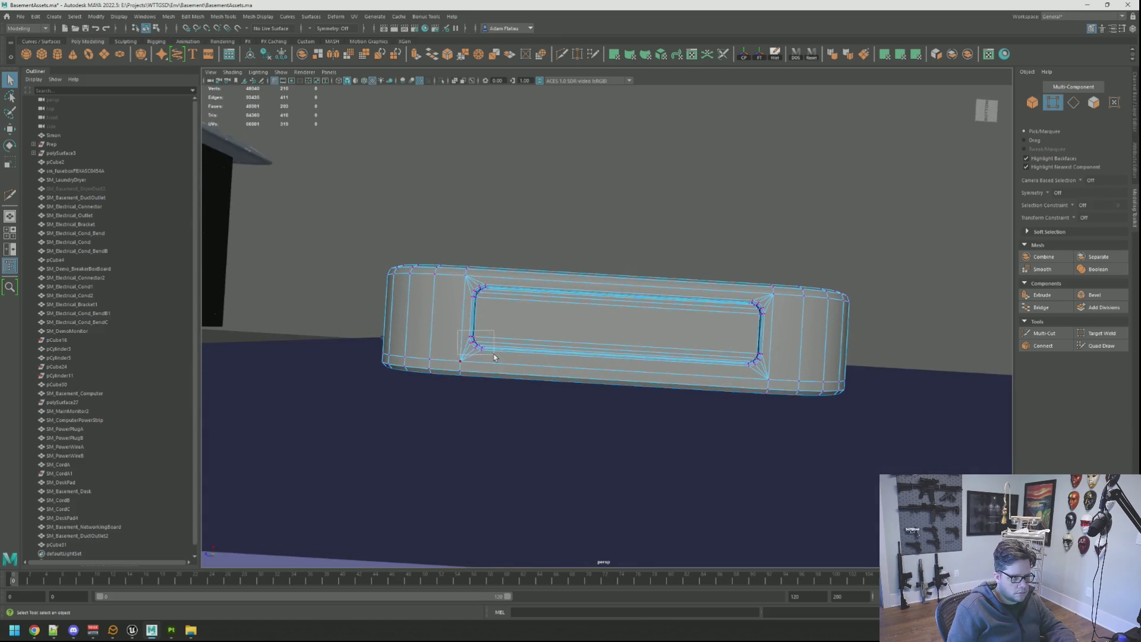
scroll(587, 323, up, 5)
mouse_move(580, 323)
alt+mouse_down()
mouse_move(653, 351)
mouse_move(586, 357)
mouse_move(804, 371)
alt+mouse_up()
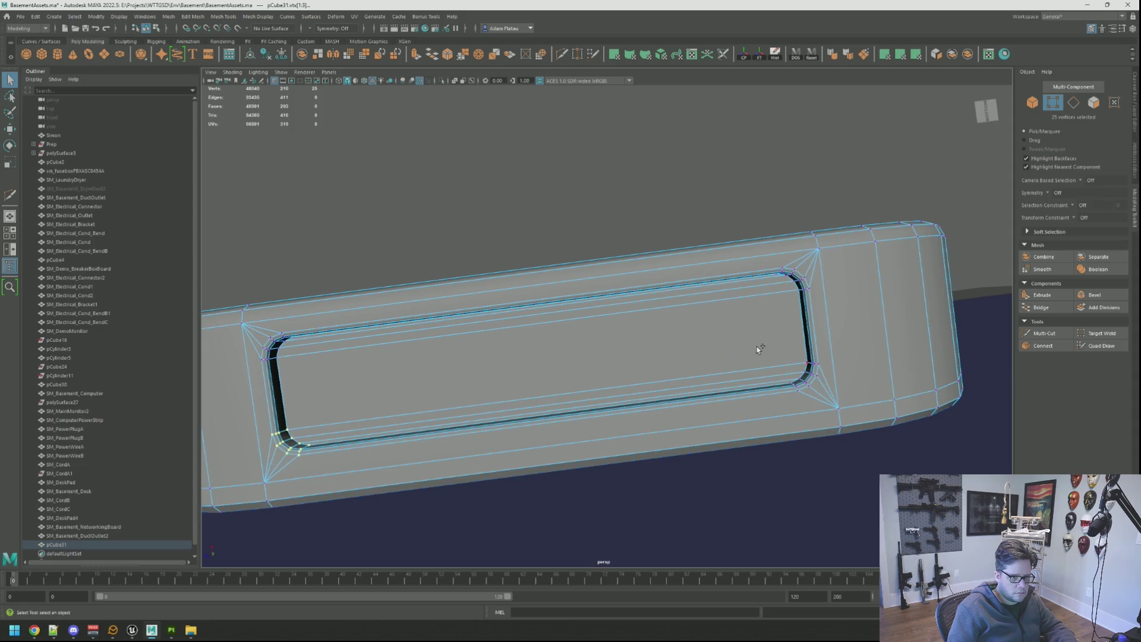
Take the Move tool on the panel corner vertices from a low view of the recessed panel.
key(w)
scroll(750, 356, down, 3)
mouse_move(683, 331)
alt+mouse_down()
mouse_move(636, 301)
mouse_move(632, 369)
alt+mouse_up()
scroll(527, 315, down, 3)
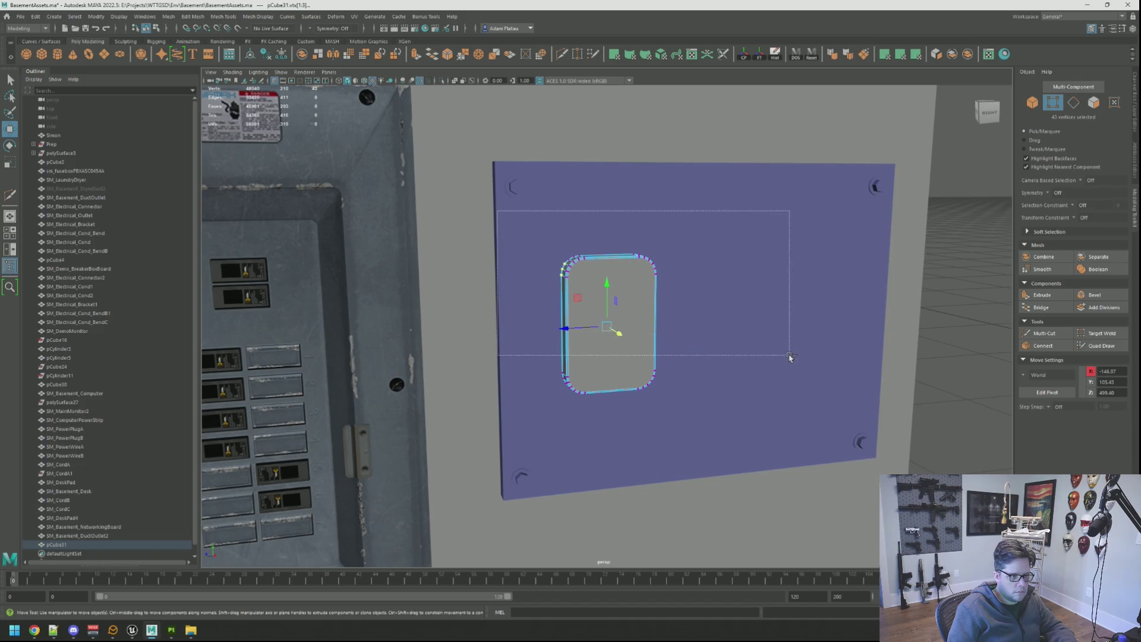
scroll(790, 365, up, 5)
mouse_move(655, 313)
alt+mouse_down()
mouse_move(537, 280)
mouse_move(569, 264)
mouse_move(579, 242)
mouse_move(601, 298)
alt+mouse_up()
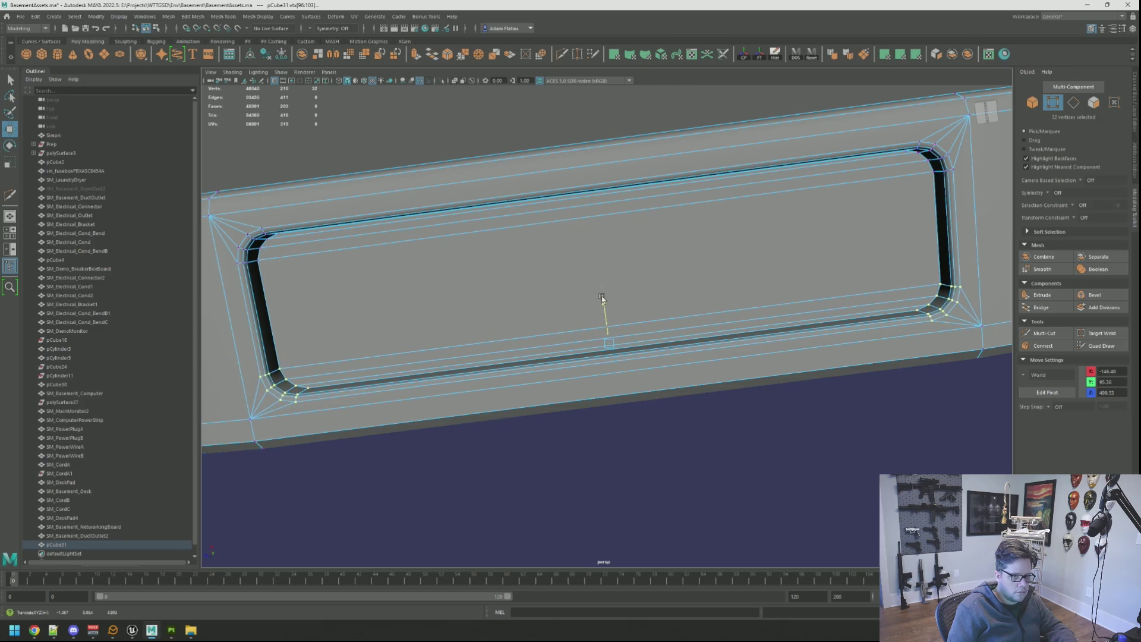
alt+right_drag(616, 269, 565, 258)
mouse_move(565, 258)
alt+mouse_down()
mouse_move(642, 242)
mouse_move(573, 242)
alt+mouse_up()
Reselect pCube31 in object mode and start a Multi-Cut at the panel's lower-left corner.
key(F8)
scroll(627, 236, up, 5)
scroll(663, 267, up, 5)
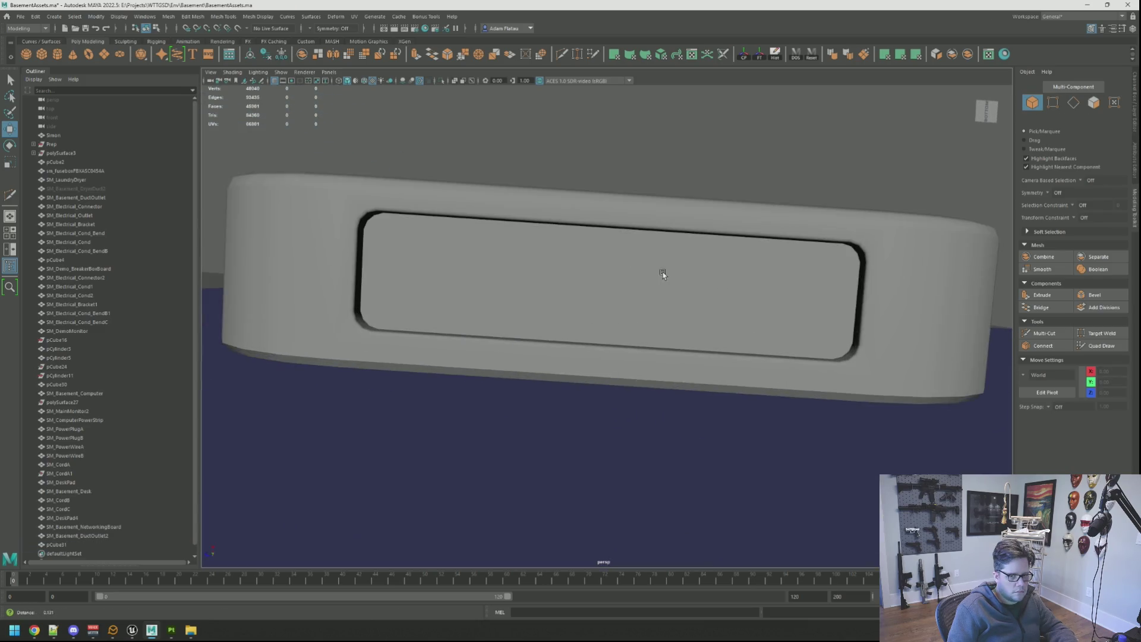
scroll(593, 269, down, 2)
scroll(593, 268, down, 2)
click(561, 295)
scroll(564, 301, up, 5)
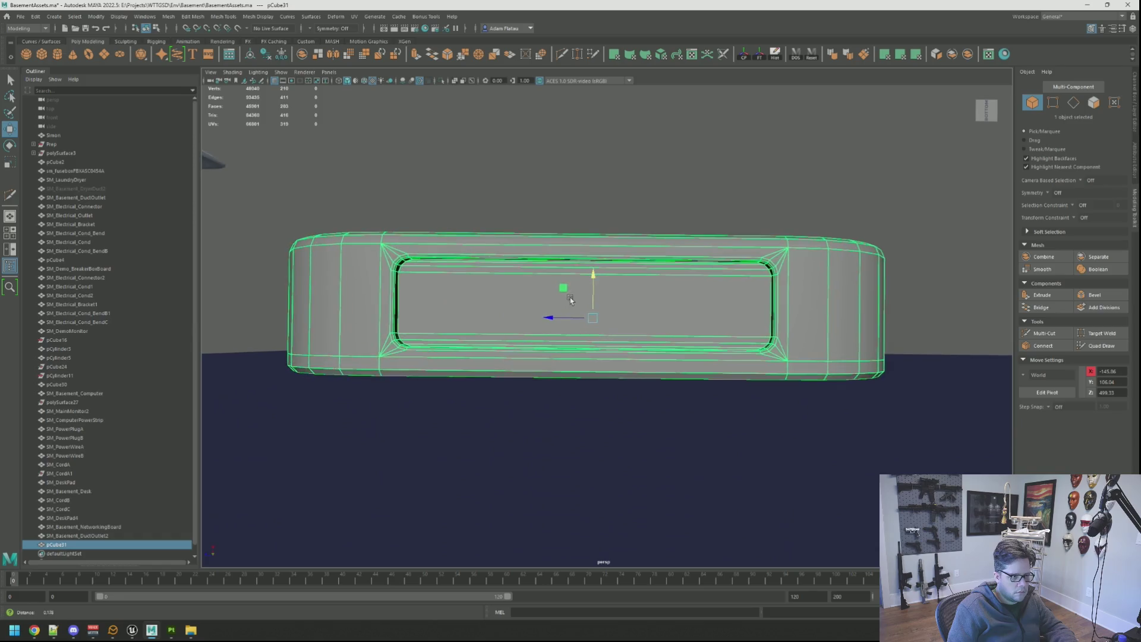
scroll(570, 306, up, 3)
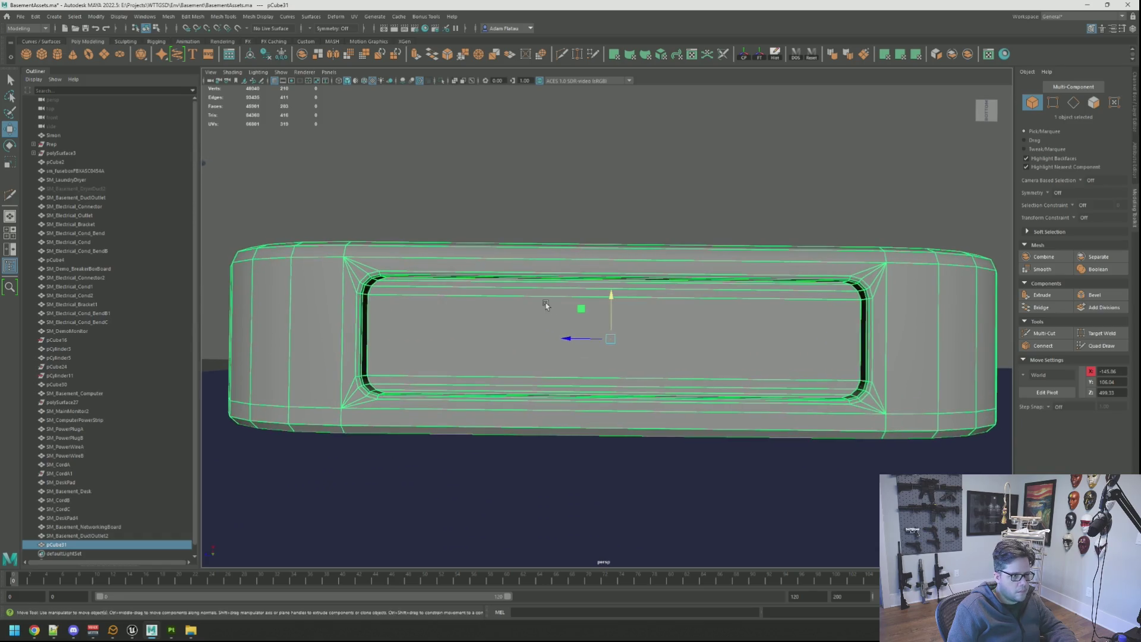
alt+middle_drag(542, 301, 800, 331)
click(1043, 335)
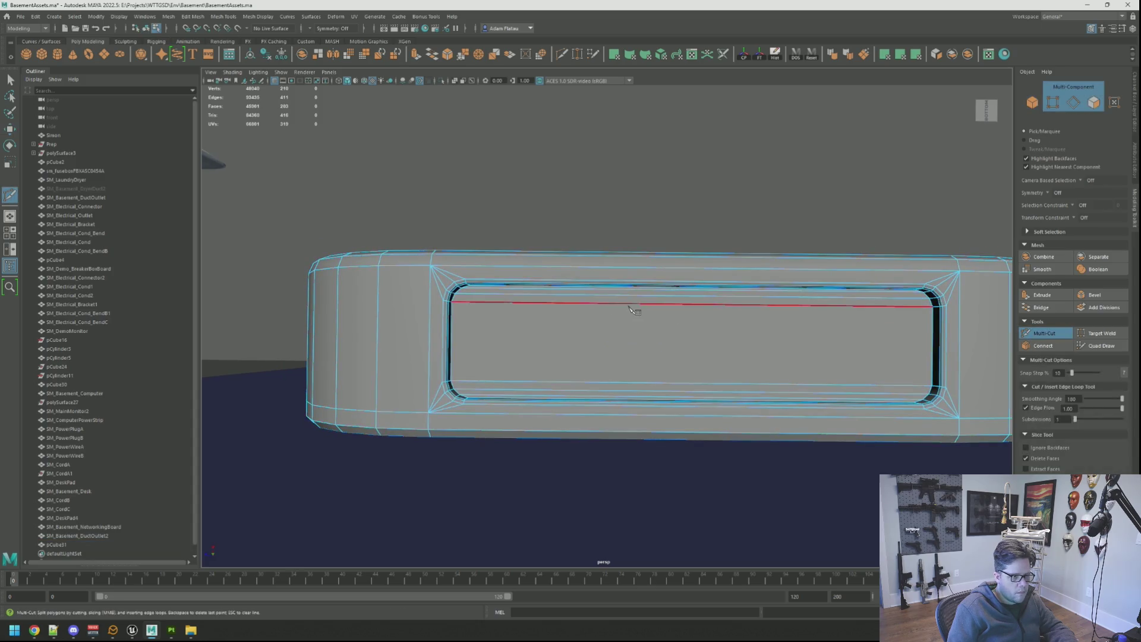
click(466, 323)
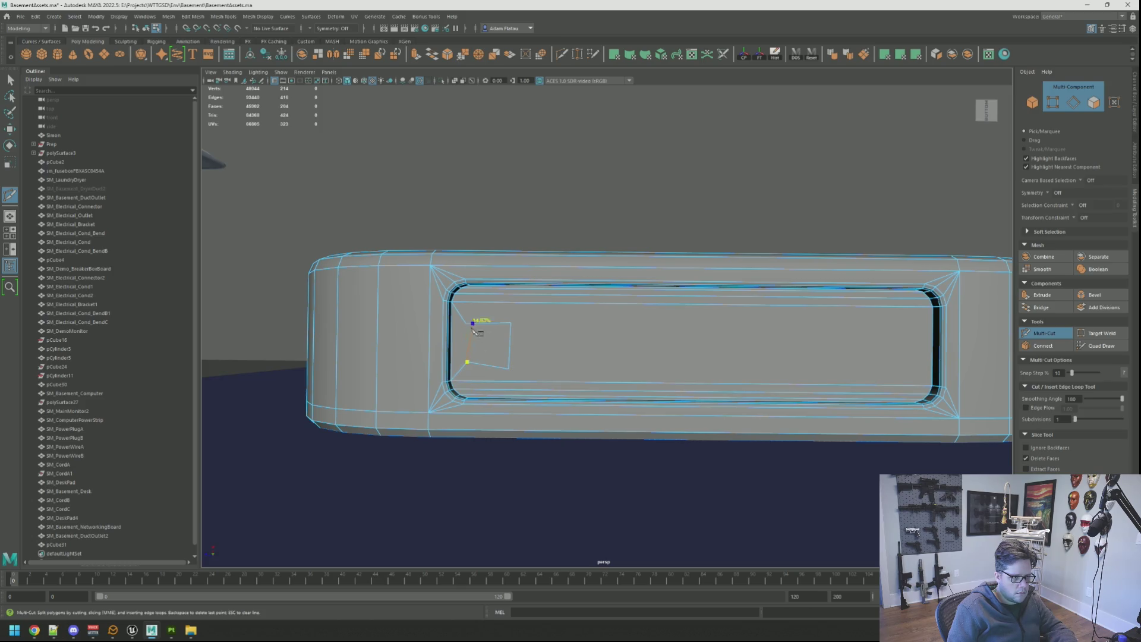
Finish the cut across the inset panel and scale the port's corner vertices flat.
key(q)
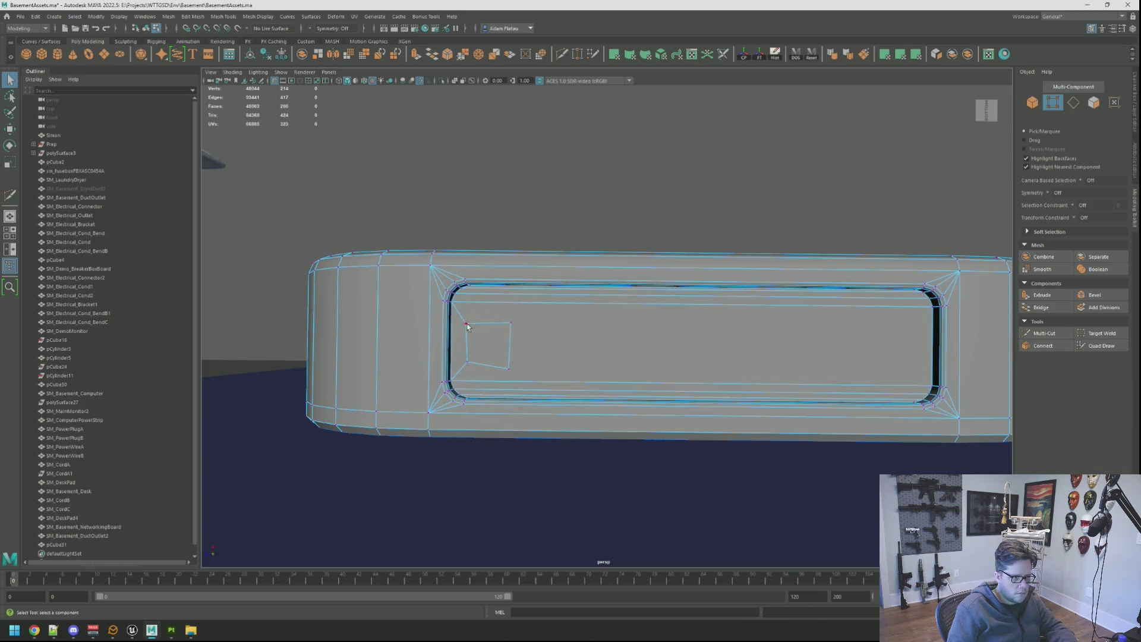
shift+click(509, 323)
key(r)
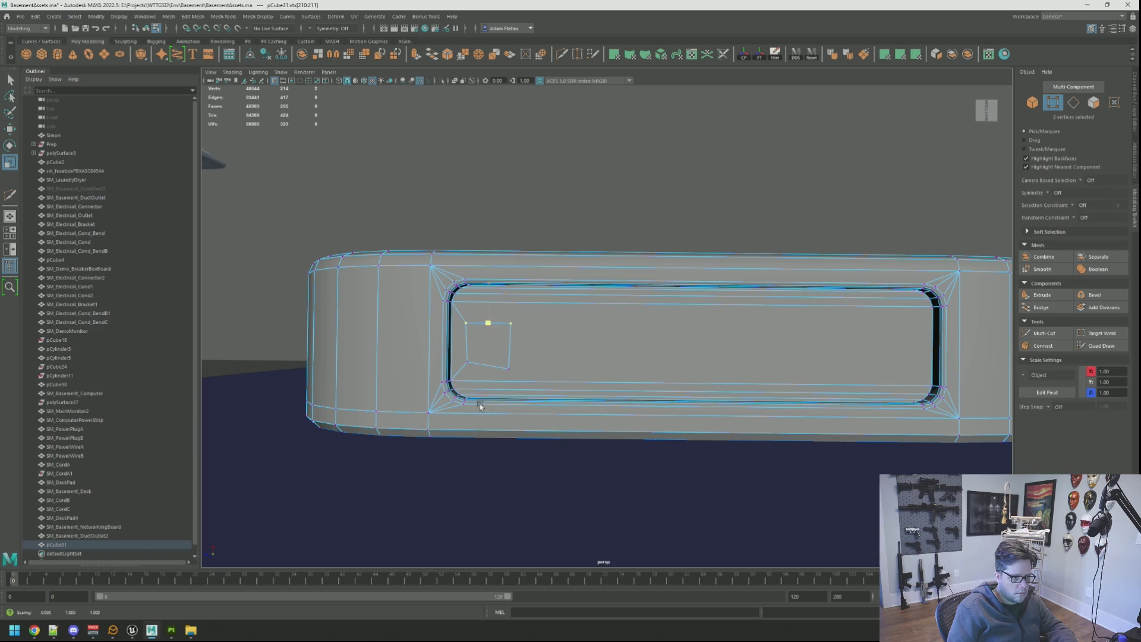
key(r)
key(q)
click(465, 332)
key(r)
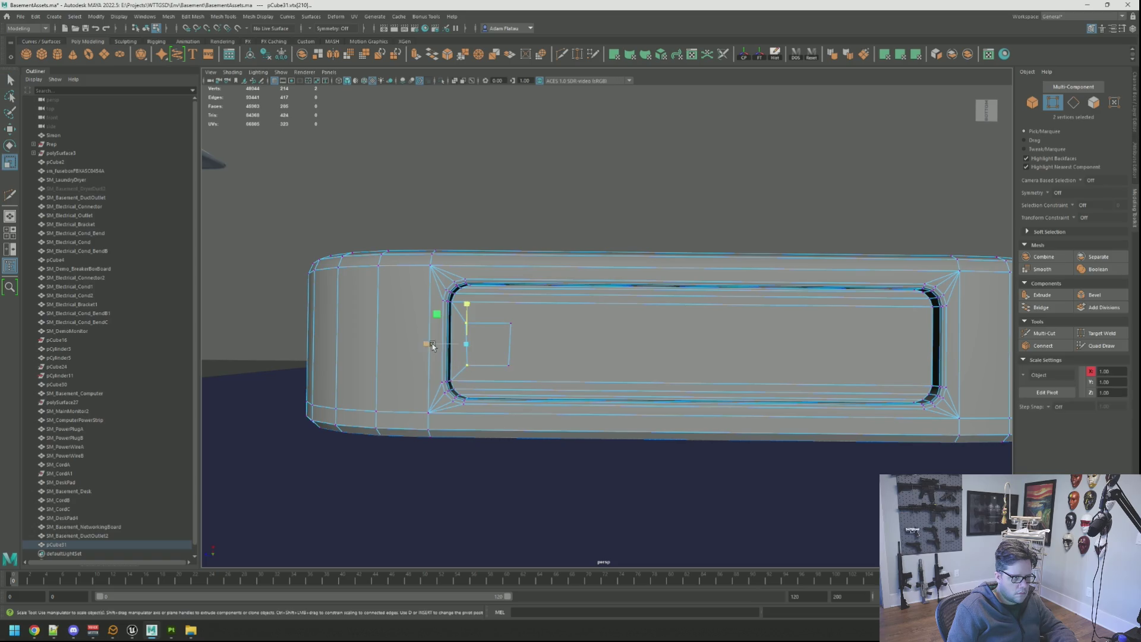
key(q)
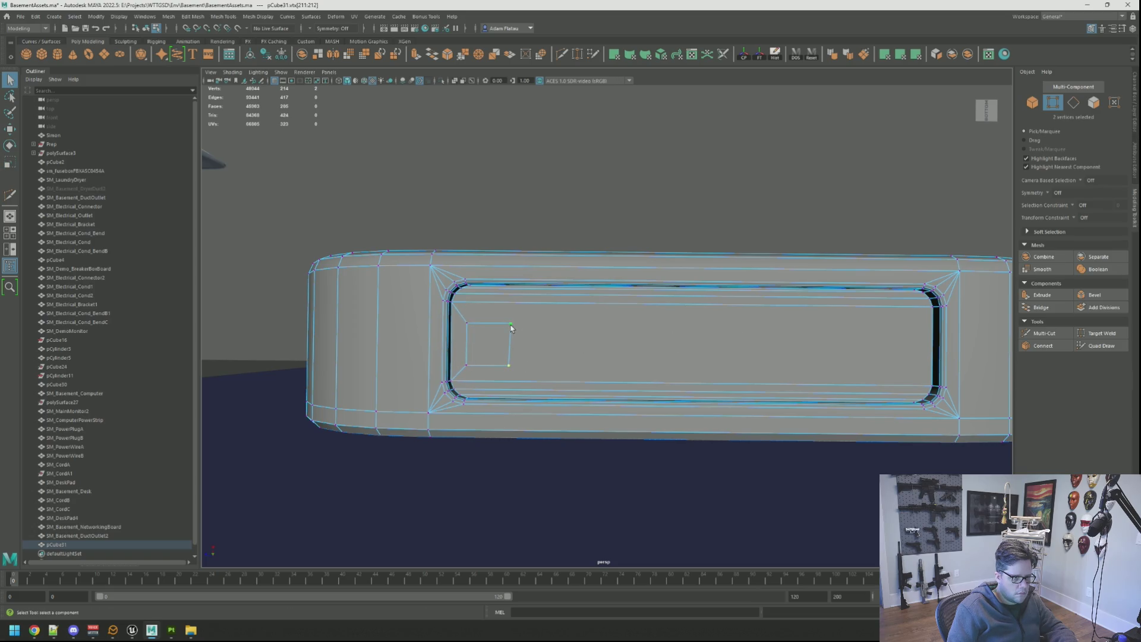
key(r)
key(q)
Convert the port corner vertices to their edges, then move and scale them into place.
ctrl+right_drag(509, 348, 511, 350)
key(w)
key(q)
right_drag(468, 351, 465, 346)
key(w)
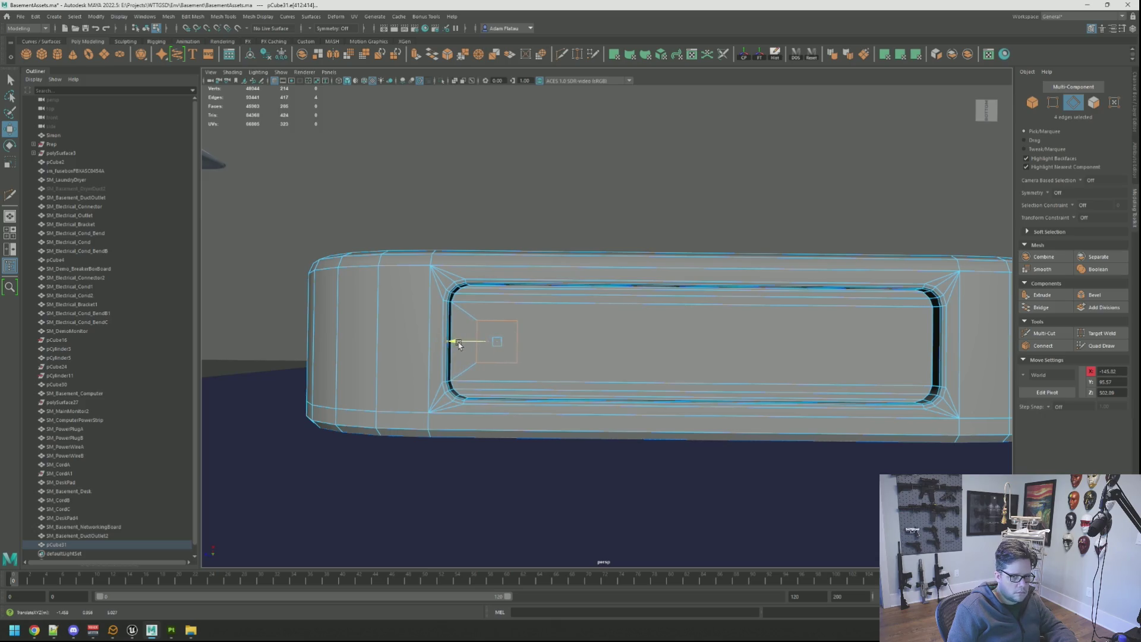
mouse_move(563, 349)
alt+mouse_down()
mouse_move(541, 355)
mouse_move(604, 359)
mouse_move(523, 395)
mouse_move(576, 349)
mouse_move(617, 354)
mouse_move(630, 321)
mouse_move(610, 325)
mouse_move(613, 362)
mouse_move(594, 333)
alt+mouse_up()
key(f)
key(r)
Check the recessed panel from low and high angles, then select the square port face.
scroll(613, 361, down, 5)
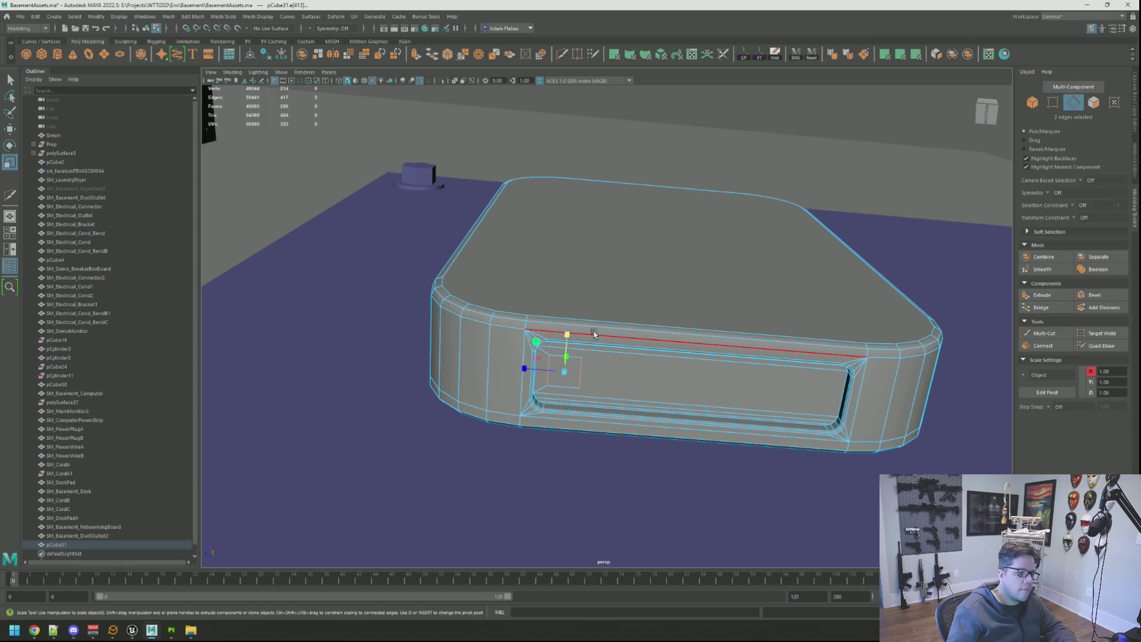
scroll(582, 337, down, 5)
alt+drag(533, 303, 594, 316)
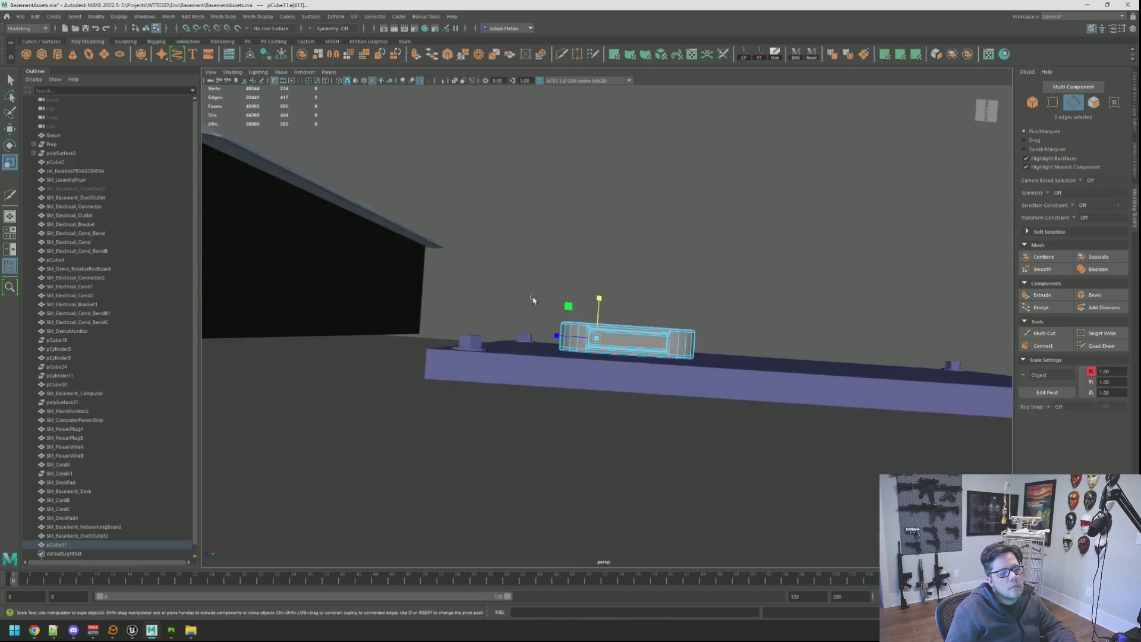
scroll(695, 345, up, 3)
scroll(692, 348, up, 3)
mouse_move(680, 352)
alt+mouse_down()
mouse_move(637, 364)
mouse_move(633, 343)
mouse_move(651, 331)
alt+mouse_up()
scroll(657, 329, up, 5)
mouse_move(651, 332)
right_down()
mouse_move(653, 322)
mouse_move(654, 345)
right_up()
click(632, 309)
Extrude the port face and shrink it slightly.
key(f)
key(w)
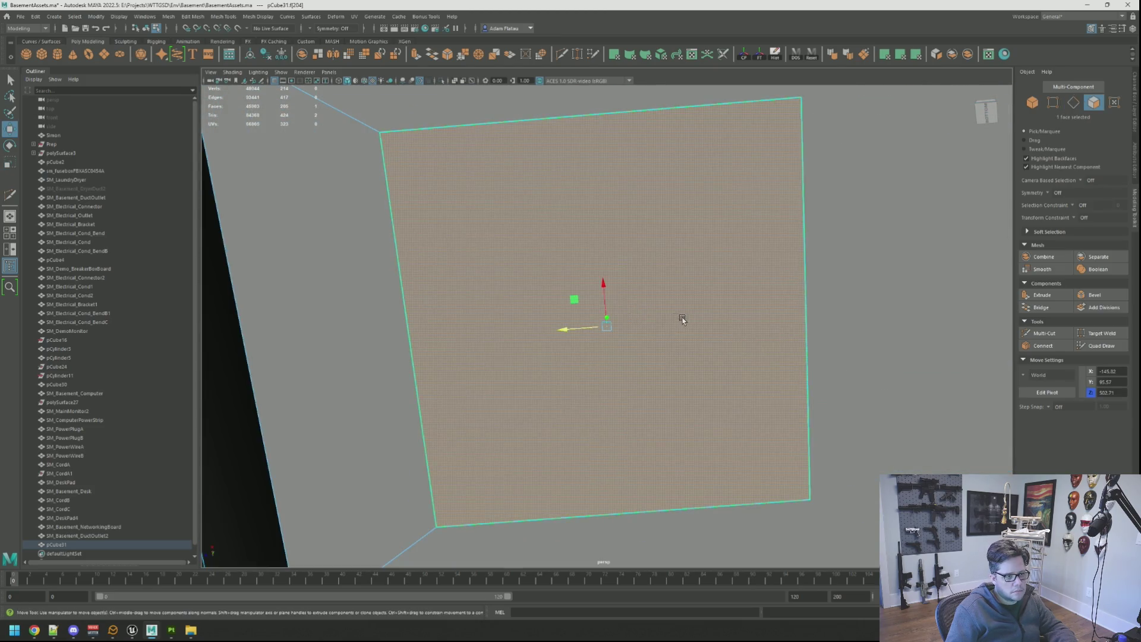
scroll(649, 341, down, 5)
alt+drag(649, 340, 657, 339)
scroll(661, 313, up, 3)
key(ctrl+e)
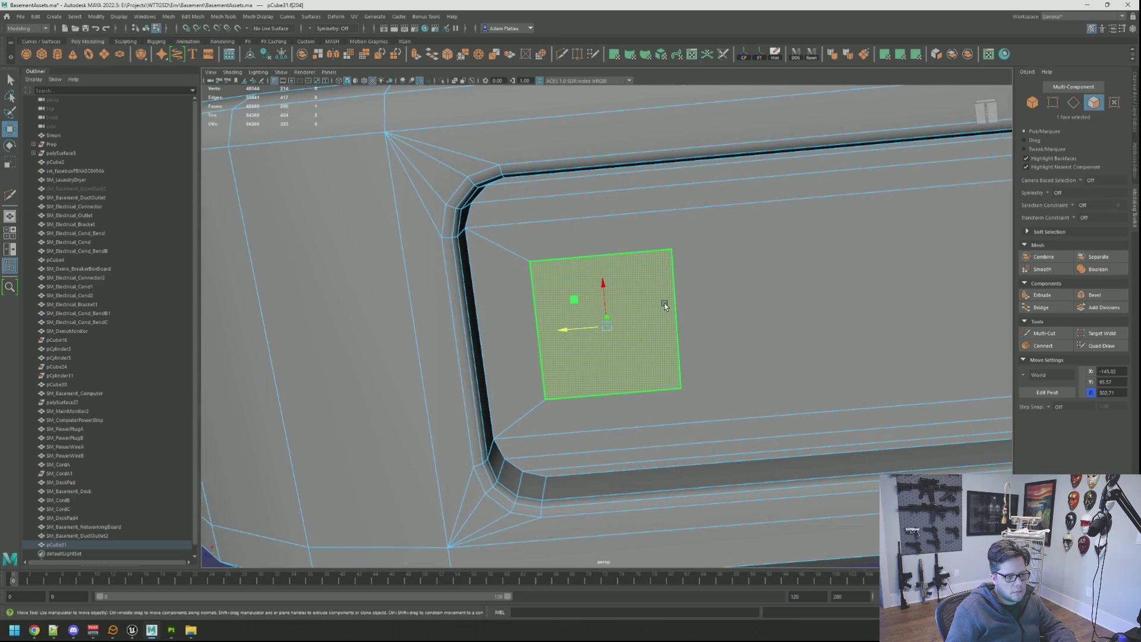
key(r)
drag(586, 306, 576, 300)
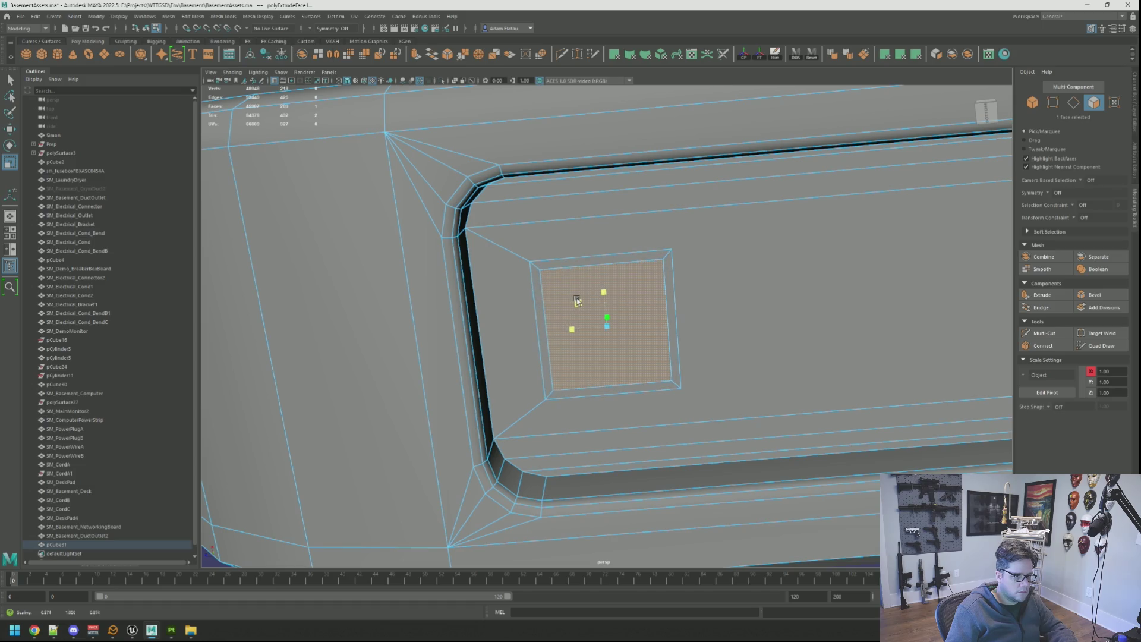
key(q)
Extrude the port face again and push it slightly along Y.
right_drag(553, 300, 551, 287)
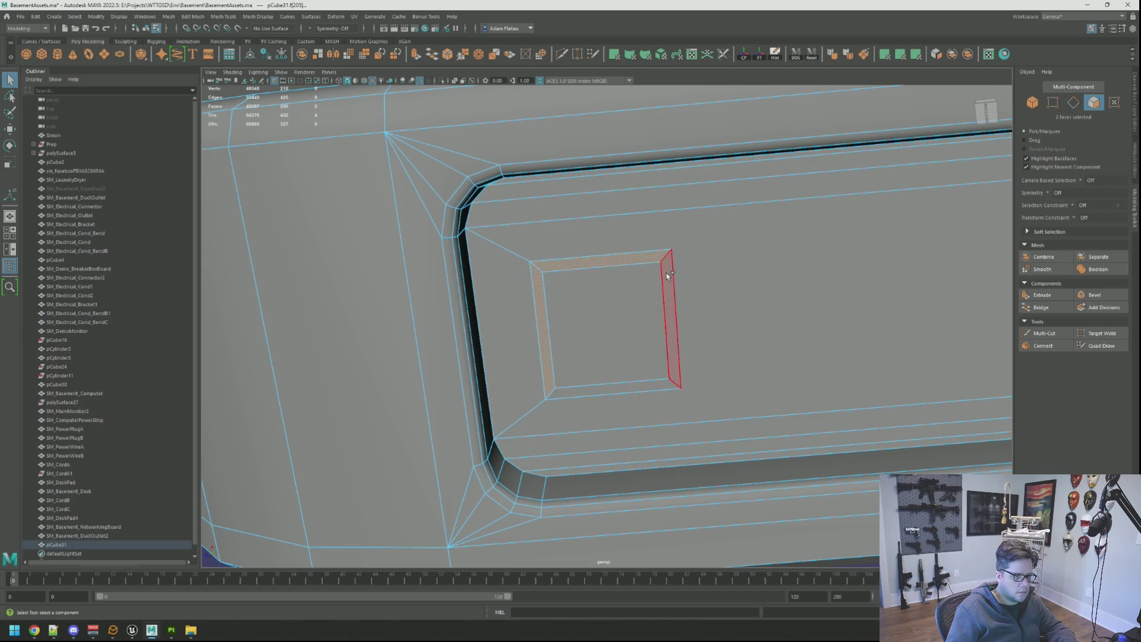
mouse_move(651, 328)
alt+mouse_down()
mouse_move(658, 339)
mouse_move(672, 317)
mouse_move(613, 289)
alt+mouse_up()
key(ctrl+e)
key(w)
mouse_move(612, 289)
alt+mouse_down()
mouse_move(589, 303)
mouse_move(507, 175)
alt+mouse_up()
scroll(523, 138, down, 3)
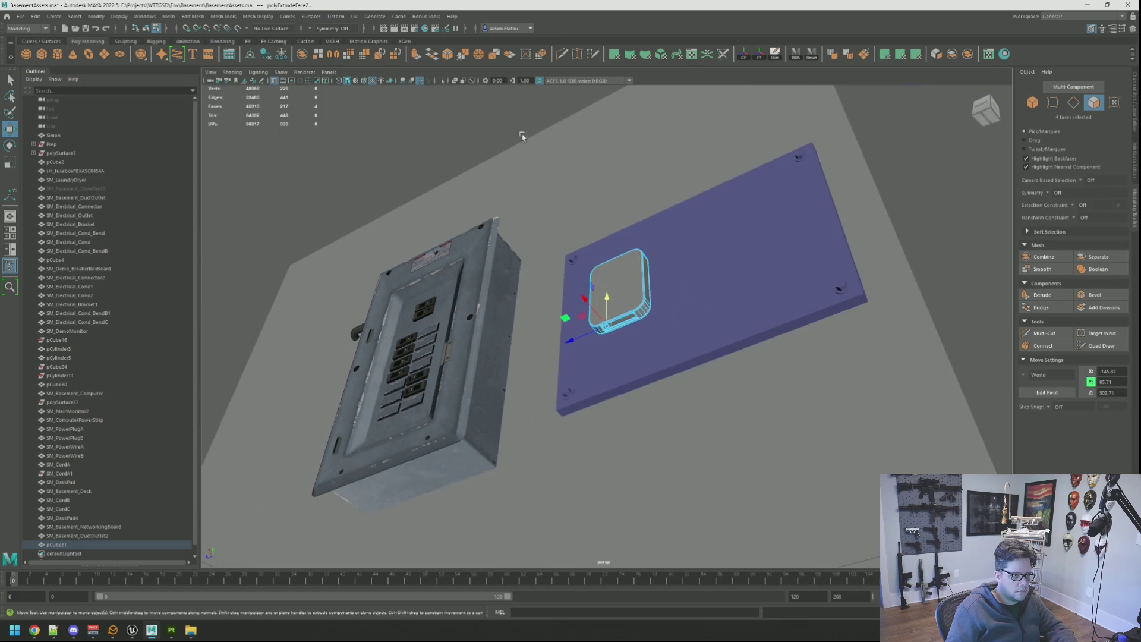
click(535, 127)
mouse_move(535, 127)
alt+mouse_down()
mouse_move(696, 321)
mouse_move(612, 330)
mouse_move(677, 319)
mouse_move(649, 337)
mouse_move(633, 319)
mouse_move(640, 344)
alt+mouse_up()
scroll(696, 321, up, 6)
click(658, 330)
scroll(639, 344, down, 10)
scroll(661, 297, up, 4)
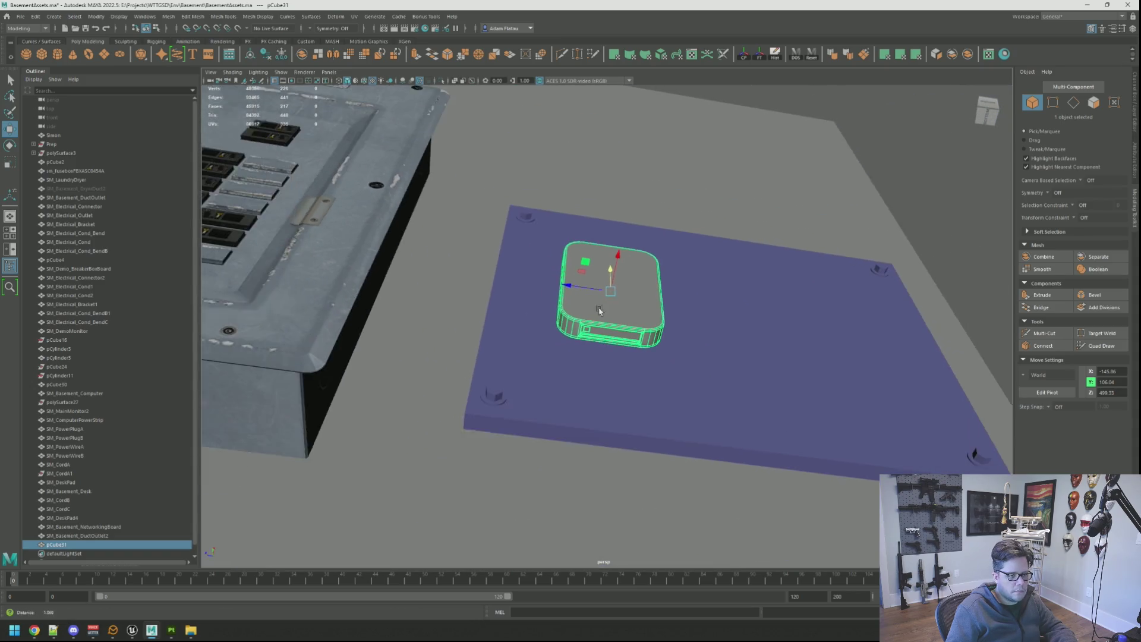
click(959, 265)
scroll(886, 369, up, 4)
mouse_move(886, 369)
alt+mouse_down()
mouse_move(645, 326)
mouse_move(653, 334)
mouse_move(599, 301)
mouse_move(675, 339)
mouse_move(622, 323)
mouse_move(636, 325)
mouse_move(622, 331)
mouse_move(625, 359)
mouse_move(619, 321)
mouse_move(530, 387)
mouse_move(601, 357)
mouse_move(627, 367)
mouse_move(614, 346)
mouse_move(553, 349)
mouse_move(522, 377)
mouse_move(520, 344)
mouse_move(603, 332)
mouse_move(624, 382)
mouse_move(620, 367)
mouse_move(668, 359)
mouse_move(594, 326)
mouse_move(657, 340)
mouse_move(612, 326)
mouse_move(627, 331)
mouse_move(624, 302)
mouse_move(612, 351)
mouse_move(624, 325)
mouse_move(643, 375)
alt+mouse_up()
scroll(651, 334, down, 5)
scroll(604, 328, up, 5)
scroll(662, 341, down, 5)
scroll(648, 339, up, 5)
scroll(629, 337, up, 3)
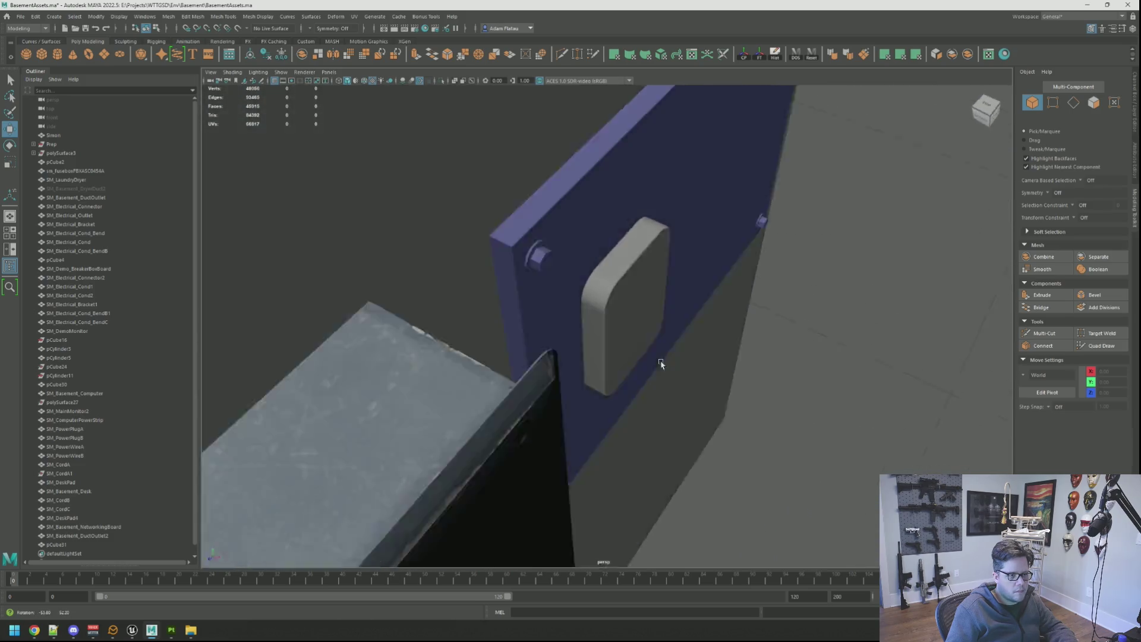
mouse_move(661, 363)
alt+mouse_down()
mouse_move(566, 321)
mouse_move(518, 331)
mouse_move(546, 306)
mouse_move(502, 331)
mouse_move(548, 336)
mouse_move(625, 375)
mouse_move(612, 356)
mouse_move(527, 321)
mouse_move(509, 331)
mouse_move(601, 328)
mouse_move(608, 385)
mouse_move(619, 331)
mouse_move(652, 351)
mouse_move(614, 324)
mouse_move(662, 352)
mouse_move(606, 315)
mouse_move(641, 326)
mouse_move(583, 319)
mouse_move(677, 367)
alt+mouse_up()
scroll(666, 362, up, 3)
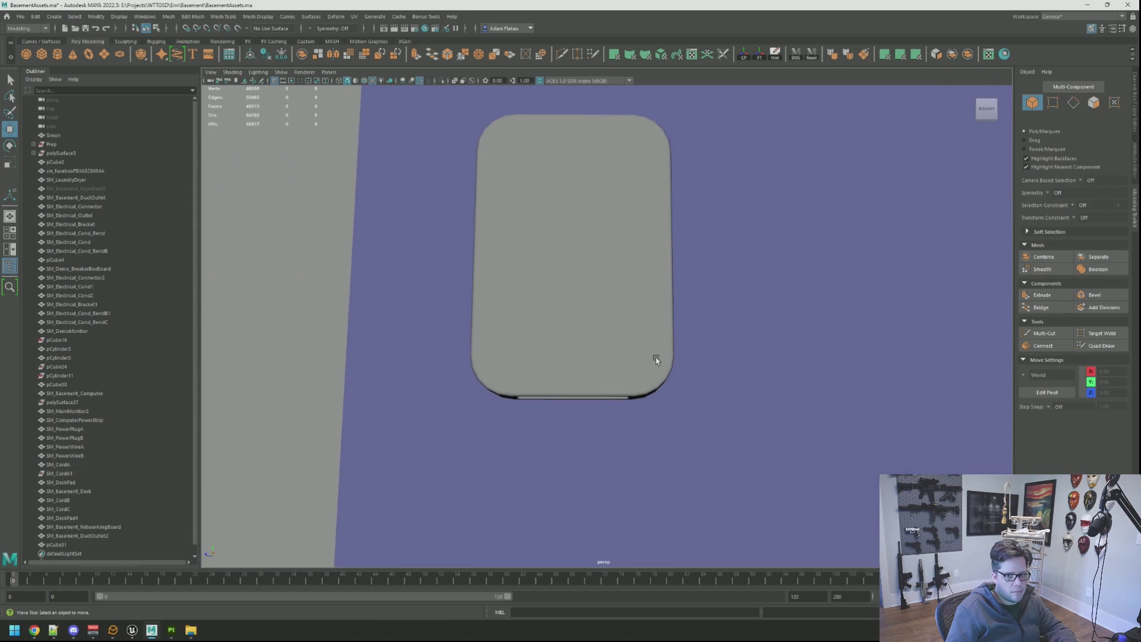
Select and frame the networking box, turning toward its front inset panel.
mouse_move(610, 343)
alt+mouse_down()
mouse_move(555, 331)
mouse_move(566, 298)
mouse_move(688, 357)
mouse_move(559, 323)
alt+mouse_up()
click(559, 323)
key(f)
key(q)
key(F10)
scroll(530, 512, up, 5)
alt+drag(601, 383, 588, 339)
alt+right_drag(589, 339, 617, 346)
Select and frame several inset bevel faces to inspect them.
right_drag(612, 306, 666, 302)
click(553, 324)
shift+click(602, 307)
key(f)
key(w)
mouse_move(601, 307)
alt+mouse_down()
mouse_move(620, 333)
mouse_move(573, 325)
mouse_move(614, 302)
mouse_move(602, 333)
mouse_move(599, 236)
alt+mouse_up()
key(q)
shift+click(618, 287)
key(f)
key(w)
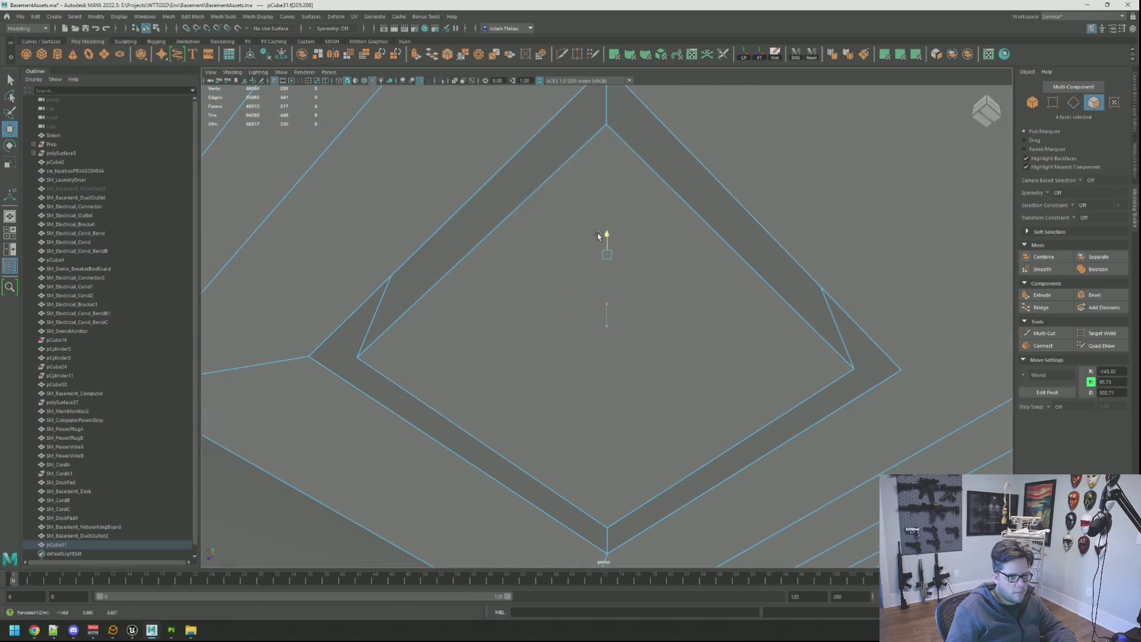
scroll(670, 277, down, 5)
Select pCube31 and begin a Multi-Cut down the front inset panel.
right_drag(439, 163, 454, 154)
mouse_move(457, 143)
alt+mouse_down()
mouse_move(530, 209)
mouse_move(519, 178)
mouse_move(580, 202)
mouse_move(515, 248)
mouse_move(527, 209)
mouse_move(579, 212)
alt+mouse_up()
click(668, 315)
key(f)
alt+drag(663, 318, 657, 285)
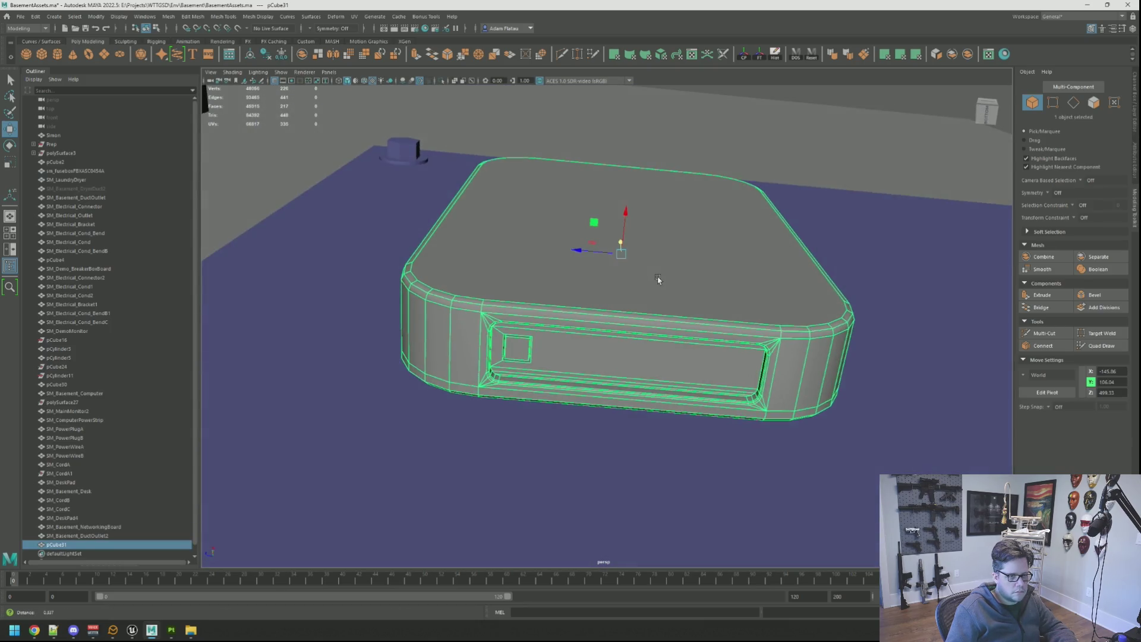
click(1038, 336)
mouse_move(641, 323)
alt+mouse_down()
mouse_move(658, 301)
mouse_move(640, 323)
alt+mouse_up()
scroll(644, 321, up, 5)
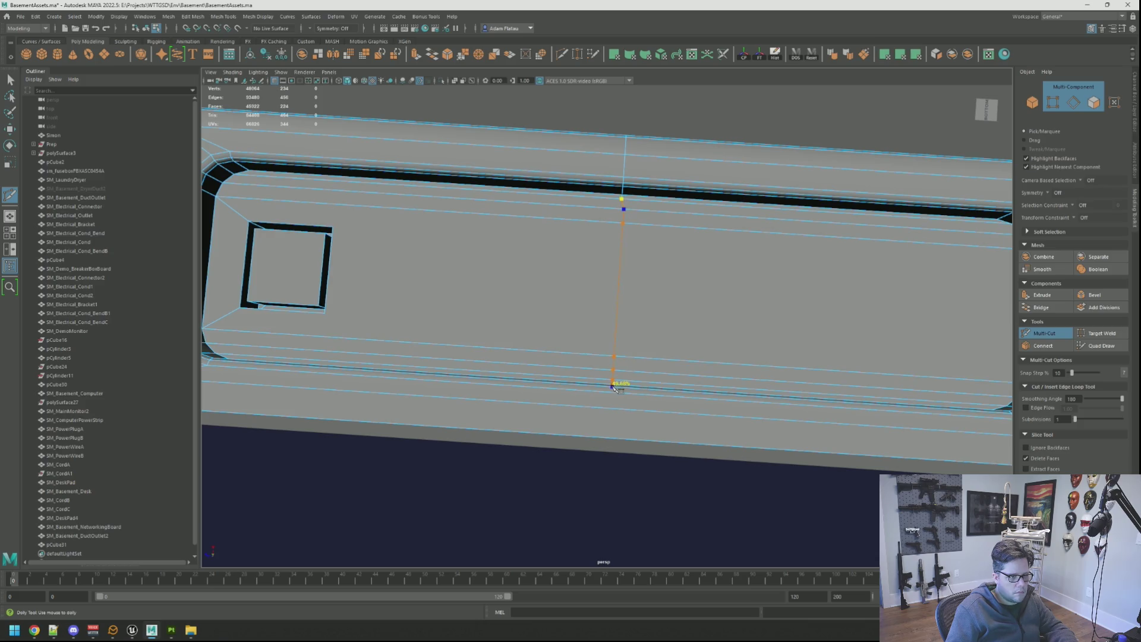
Commit the vertical cut, select its vertex column and scale it straight.
key(Return)
right_drag(636, 324, 606, 395)
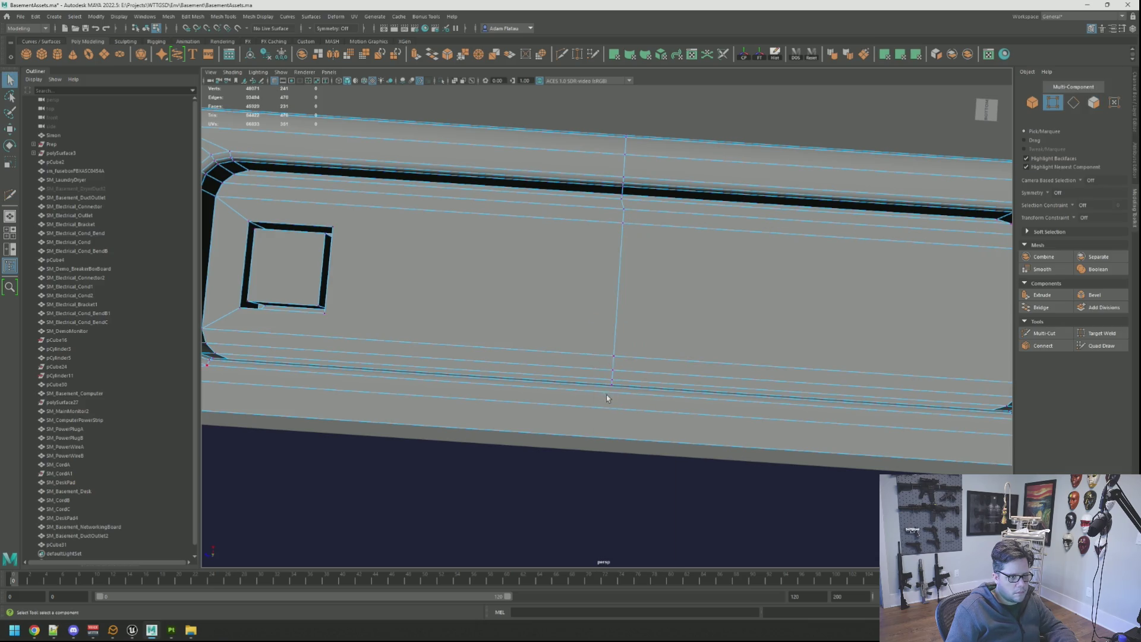
key(f)
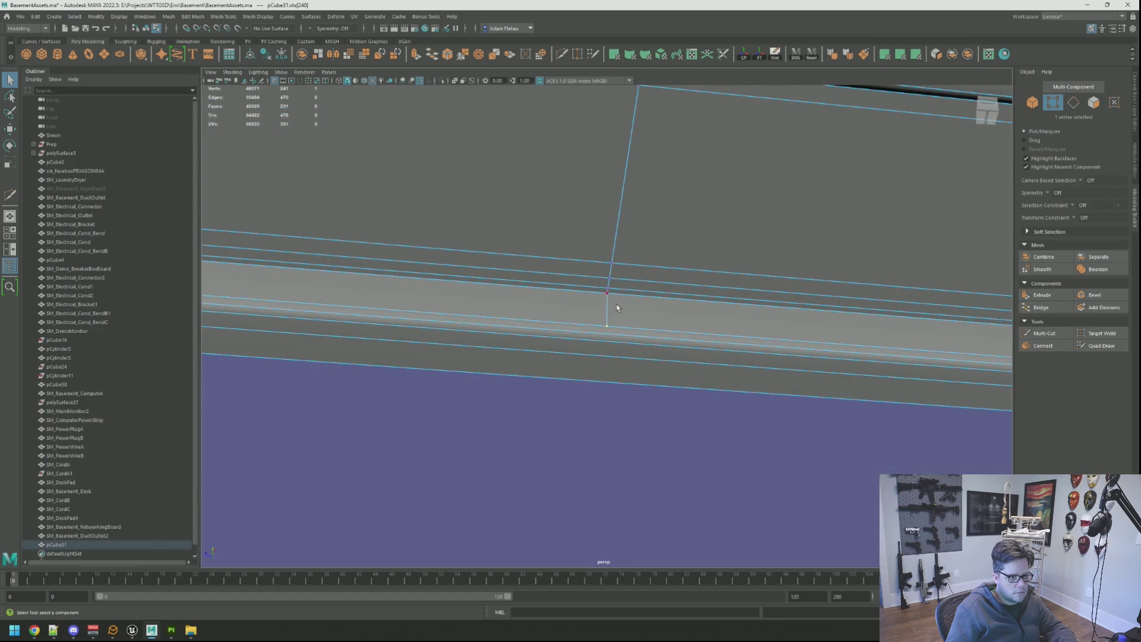
shift+click(613, 291)
key(f)
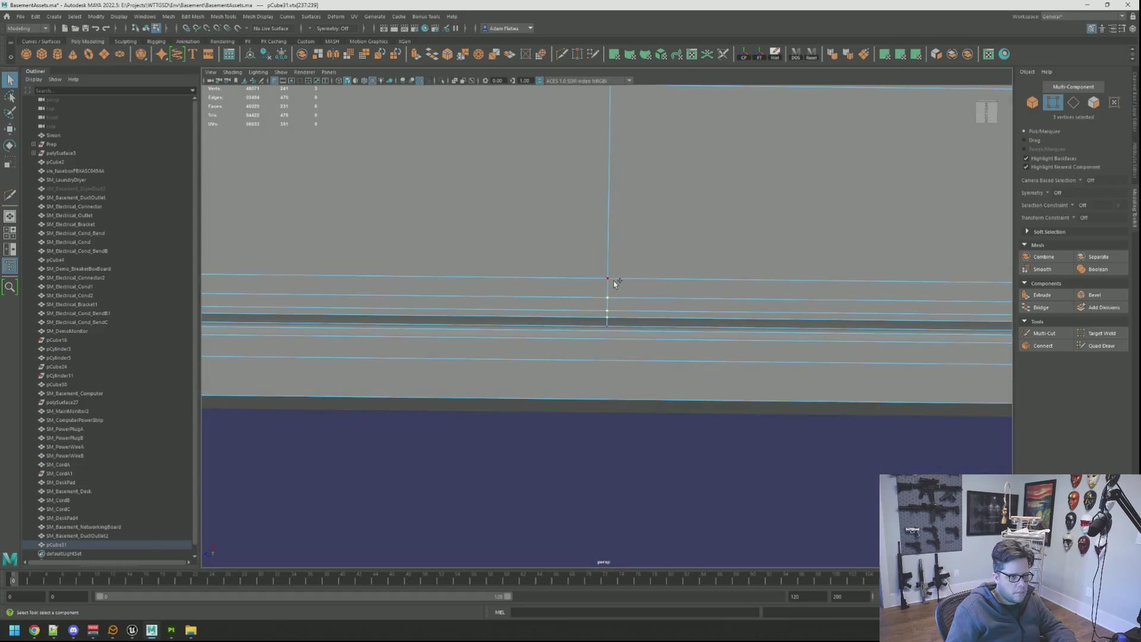
shift+click(613, 282)
key(f)
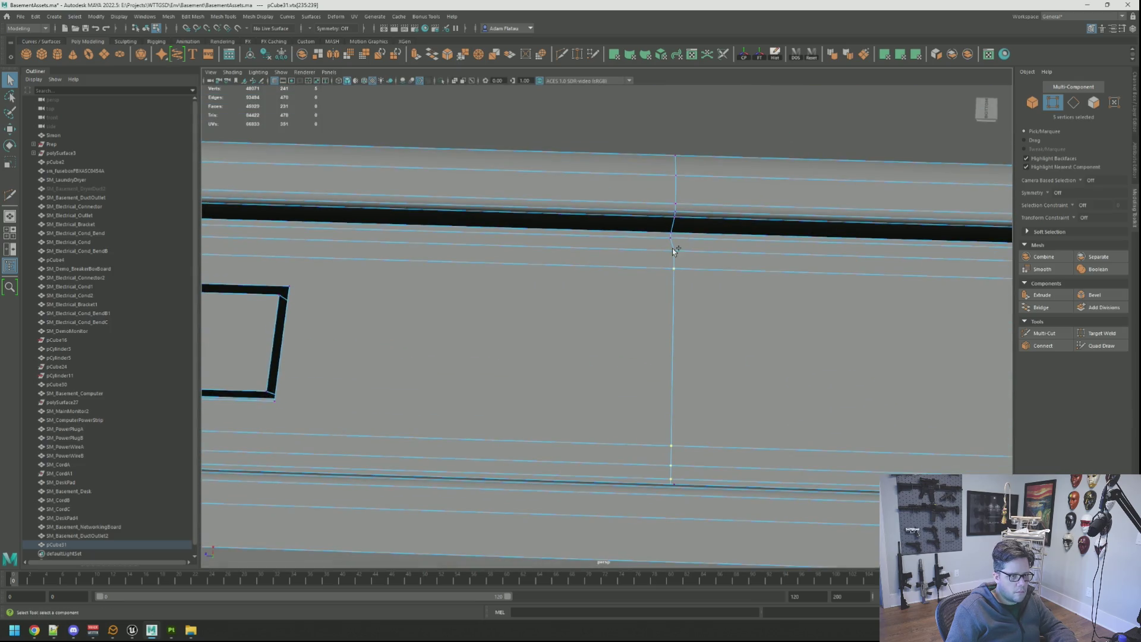
shift+click(672, 236)
key(r)
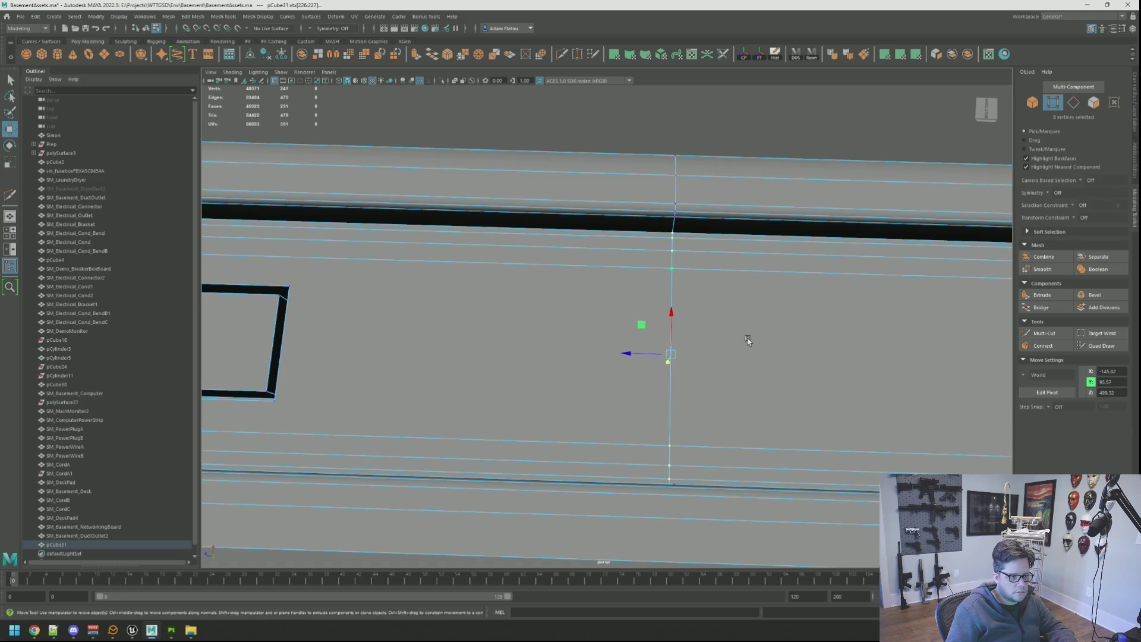
key(f)
Check the new line from other angles and add a further Multi-Cut.
alt+drag(682, 337, 648, 339)
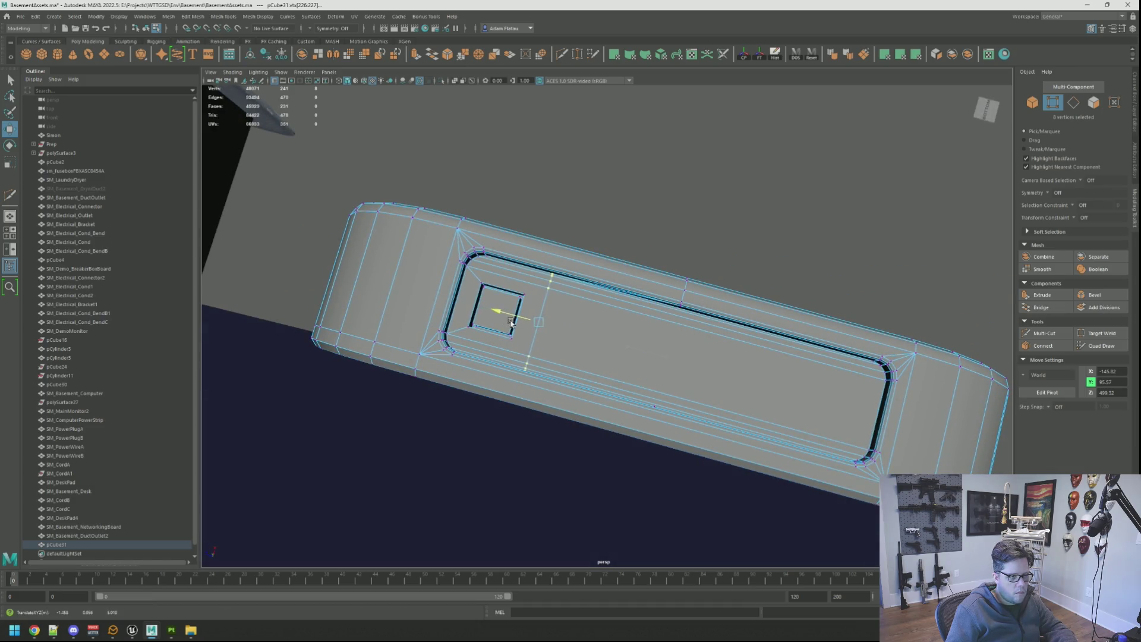
scroll(565, 316, up, 5)
mouse_move(565, 316)
alt+mouse_down()
mouse_move(545, 326)
mouse_move(605, 331)
mouse_move(605, 318)
alt+mouse_up()
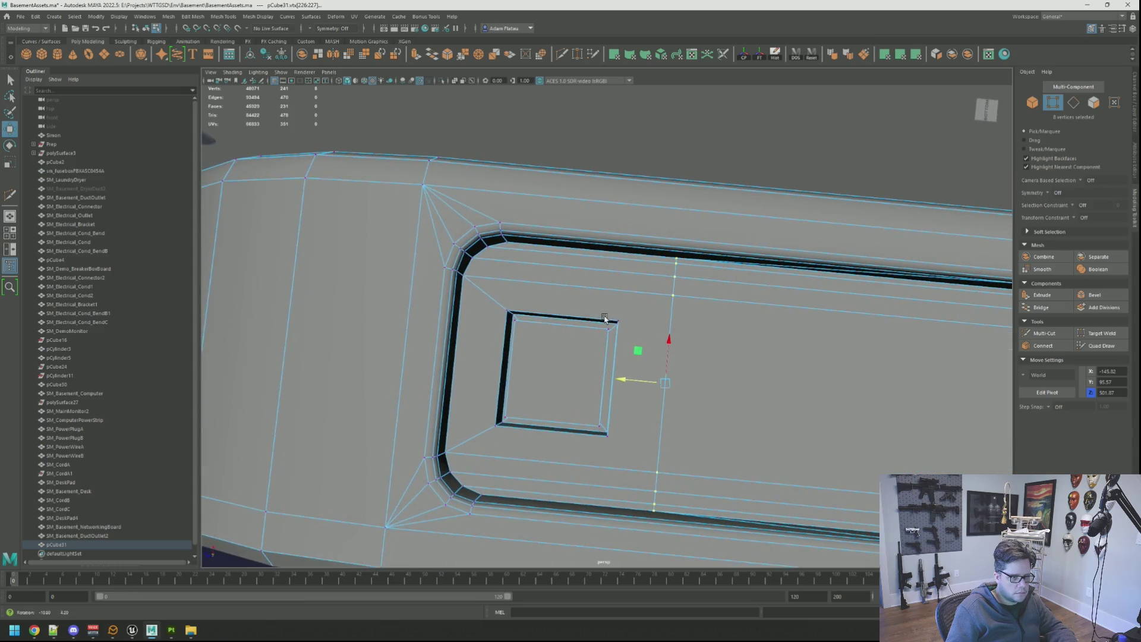
key(q)
click(1042, 333)
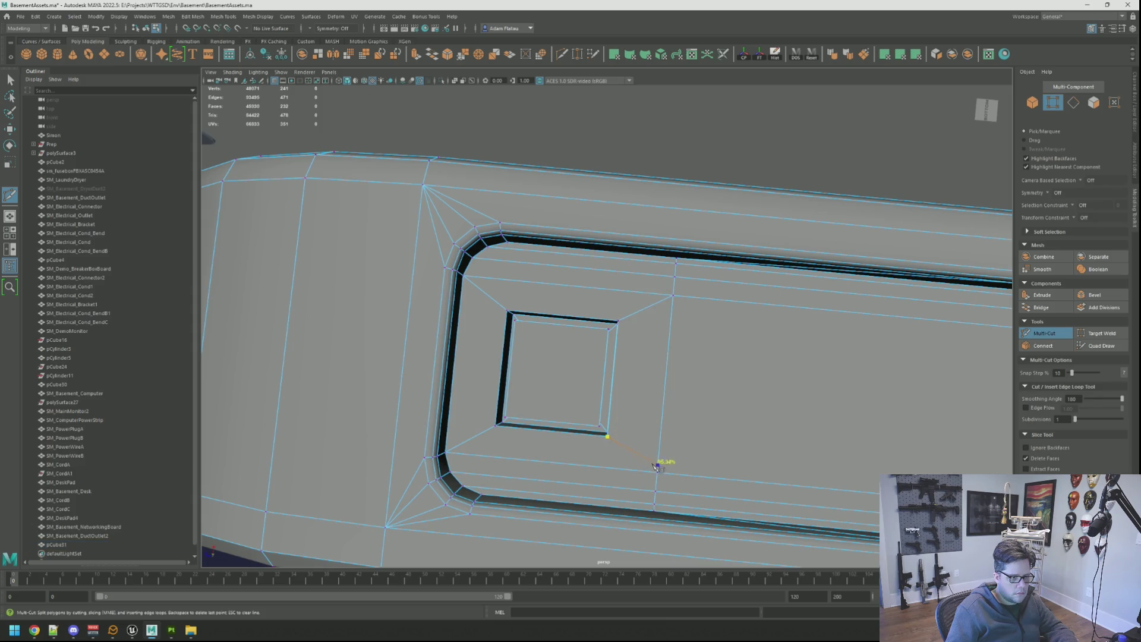
key(q)
mouse_move(650, 363)
right_down()
mouse_move(618, 363)
mouse_move(630, 351)
right_up()
mouse_move(630, 352)
alt+mouse_down()
mouse_move(637, 324)
mouse_move(658, 323)
mouse_move(658, 268)
alt+mouse_up()
Isolate pCube31 and bring up the DOS Tools window.
key(F8)
key(ctrl+1)
alt+drag(595, 249, 524, 214)
right_drag(525, 214, 522, 188)
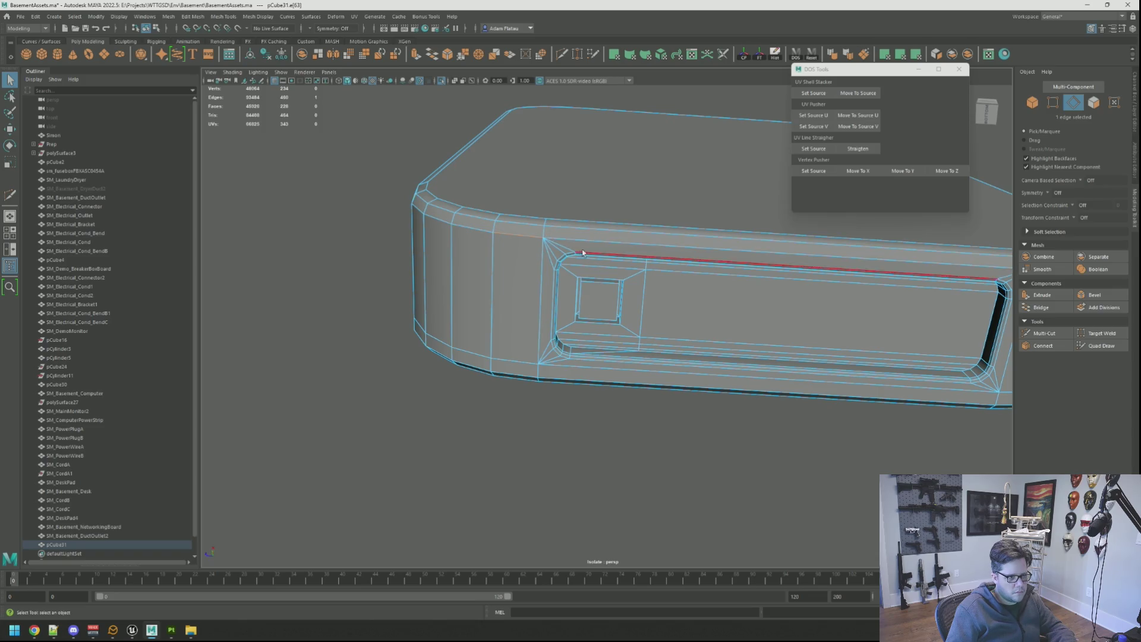
Bevel the panel's top edge with a 0.4 fraction.
mouse_move(644, 224)
alt+mouse_down()
mouse_move(563, 196)
mouse_move(647, 204)
alt+mouse_up()
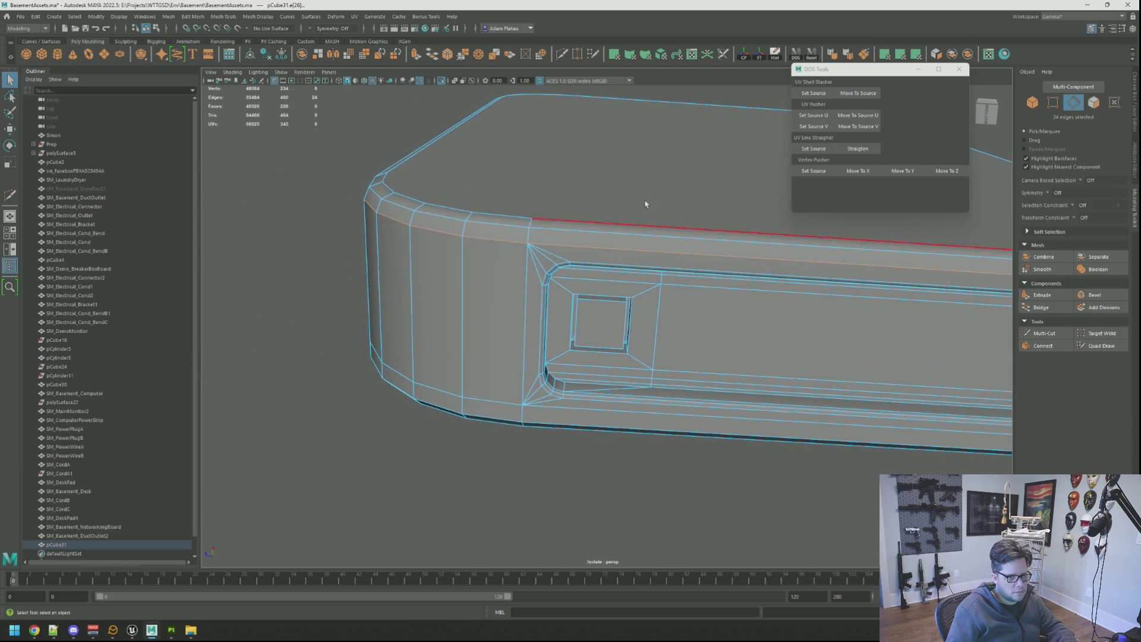
click(1086, 294)
middle_drag(660, 178, 660, 178)
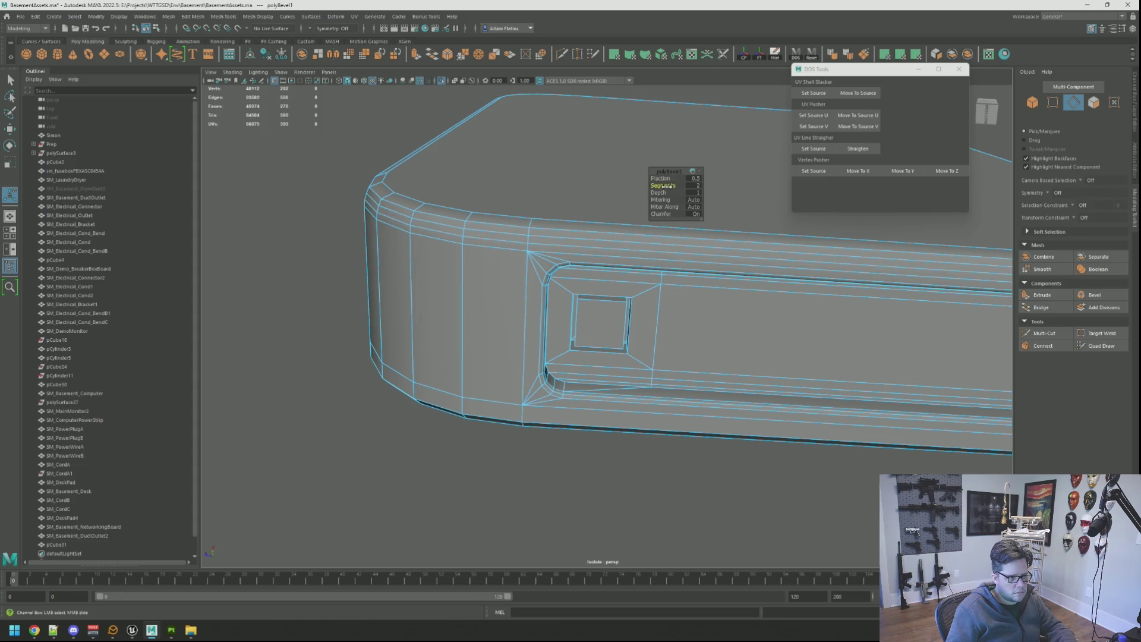
right_drag(365, 143, 373, 133)
mouse_move(373, 133)
alt+mouse_down()
mouse_move(479, 177)
mouse_move(565, 265)
alt+mouse_up()
Inspect the bevel from several angles, toggling between edge and object modes.
right_drag(565, 265, 565, 248)
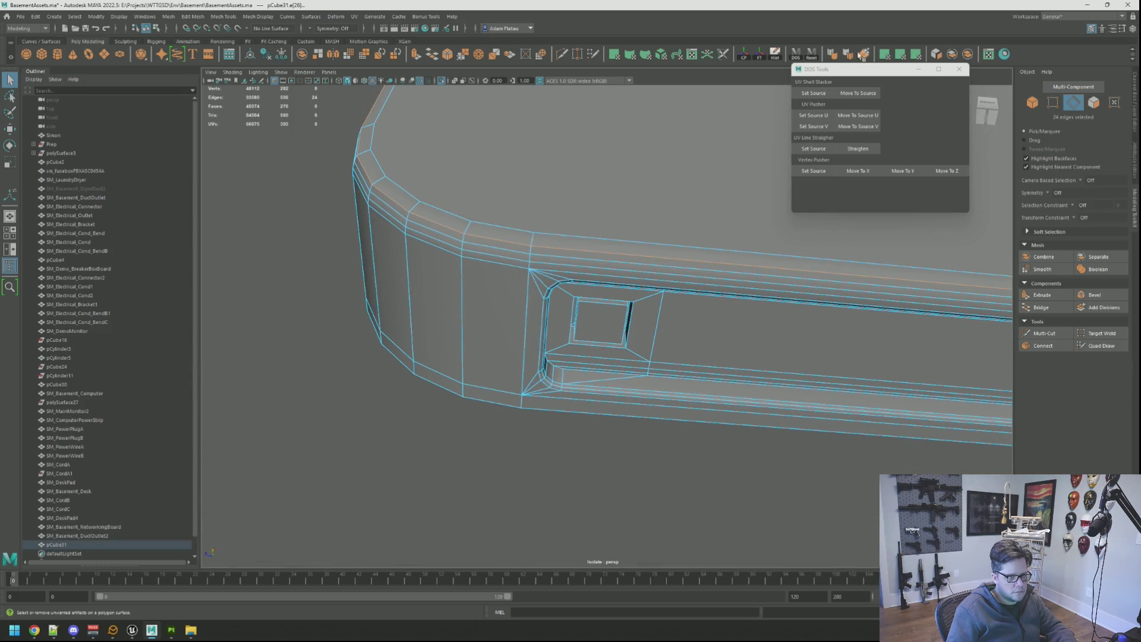
key(F8)
click(327, 178)
mouse_move(326, 178)
alt+mouse_down()
mouse_move(345, 158)
mouse_move(343, 202)
alt+mouse_up()
scroll(343, 202, down, 5)
scroll(346, 204, up, 5)
mouse_move(454, 230)
alt+mouse_down()
mouse_move(497, 187)
mouse_move(497, 212)
mouse_move(479, 211)
alt+mouse_up()
click(511, 255)
right_drag(511, 254, 500, 268)
scroll(534, 250, down, 5)
key(F8)
click(642, 249)
mouse_move(643, 250)
alt+mouse_down()
mouse_move(675, 252)
mouse_move(573, 318)
alt+mouse_up()
Reselect the box at a close angle and enter vertex selection.
scroll(638, 281, up, 5)
click(601, 272)
mouse_move(600, 272)
alt+mouse_down()
mouse_move(642, 287)
mouse_move(632, 204)
mouse_move(678, 295)
mouse_move(771, 298)
mouse_move(595, 263)
alt+mouse_up()
right_drag(595, 264, 725, 262)
mouse_move(726, 262)
alt+mouse_down()
mouse_move(637, 262)
mouse_move(721, 276)
mouse_move(668, 301)
mouse_move(619, 278)
alt+mouse_up()
click(593, 273)
key(F10)
right_drag(689, 270, 715, 283)
mouse_move(716, 283)
alt+mouse_down()
mouse_move(655, 275)
mouse_move(571, 220)
mouse_move(596, 306)
alt+mouse_up()
scroll(626, 286, up, 3)
click(613, 353)
key(F9)
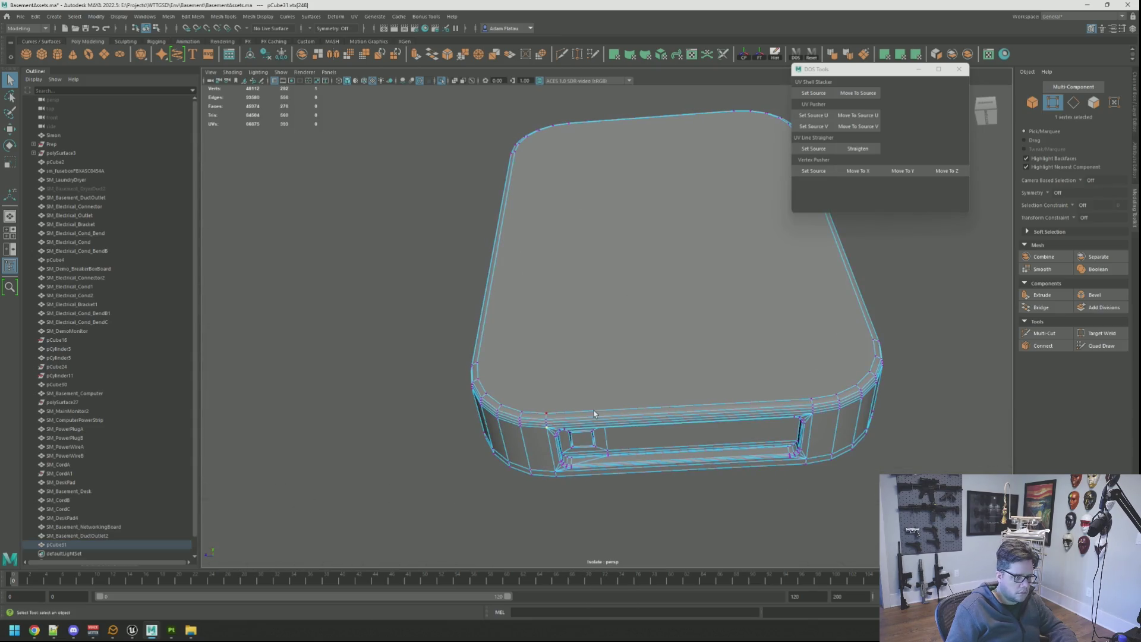
Select the top rim edge loop, delete it, and return to object mode.
scroll(565, 369, up, 5)
scroll(561, 331, down, 3)
click(573, 325)
key(F10)
alt+drag(572, 325, 571, 327)
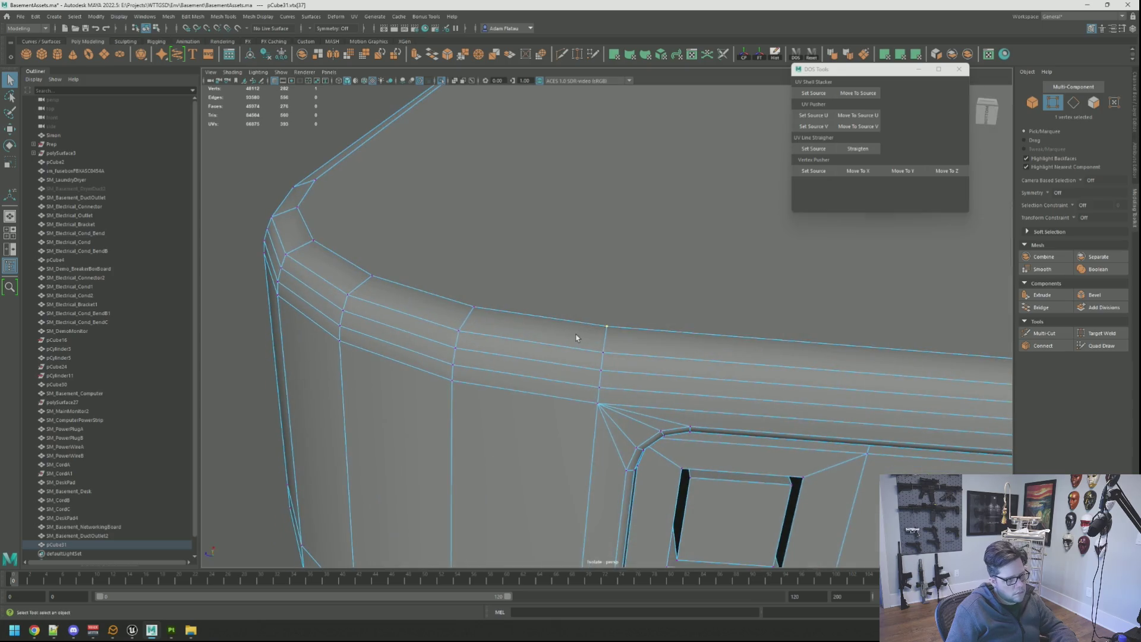
double_click(567, 325)
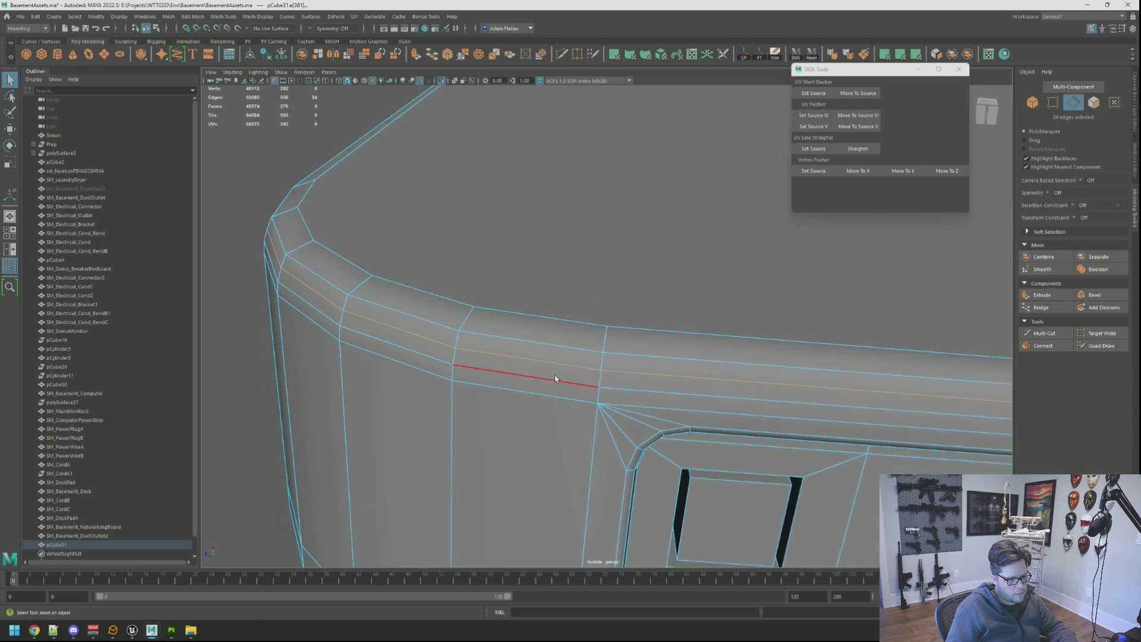
key(Delete)
mouse_move(538, 354)
alt+mouse_down()
mouse_move(505, 309)
mouse_move(458, 277)
mouse_move(511, 291)
mouse_move(576, 341)
mouse_move(570, 293)
mouse_move(551, 273)
mouse_move(522, 303)
mouse_move(564, 284)
mouse_move(492, 311)
mouse_move(492, 331)
mouse_move(586, 362)
alt+mouse_up()
right_click(448, 270)
click(487, 256)
Inspect the simplified top face and inset panel from several angles.
click(596, 293)
mouse_move(596, 293)
alt+mouse_down()
mouse_move(613, 308)
mouse_move(583, 303)
mouse_move(590, 385)
alt+mouse_up()
key(F9)
click(591, 385)
key(f)
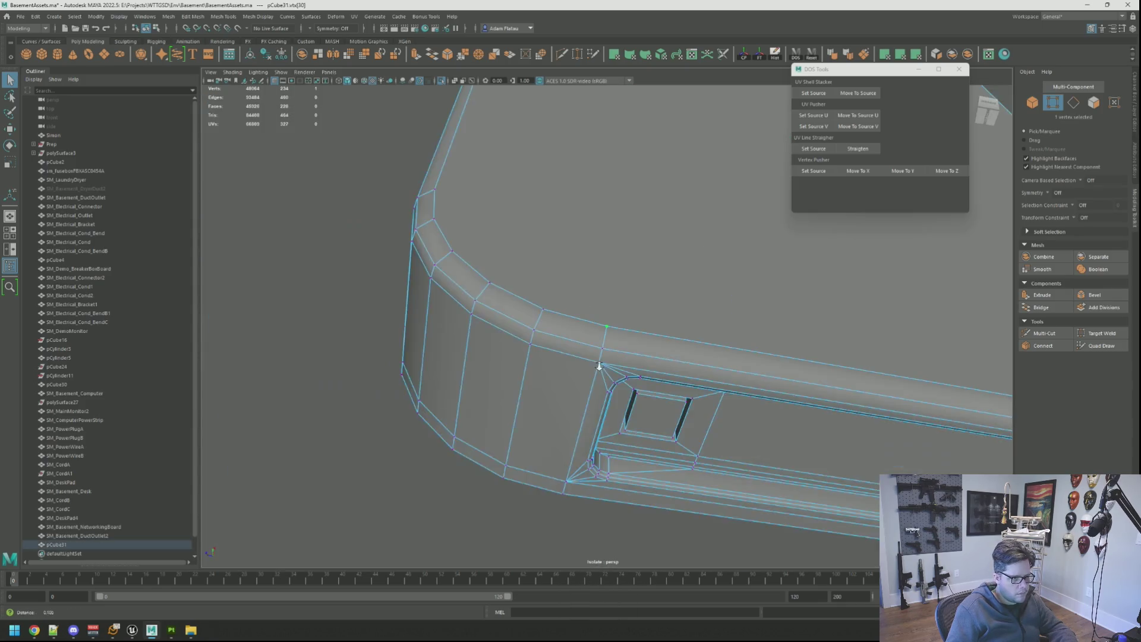
mouse_move(601, 312)
alt+mouse_down()
mouse_move(557, 309)
mouse_move(595, 315)
mouse_move(574, 310)
mouse_move(580, 318)
alt+mouse_up()
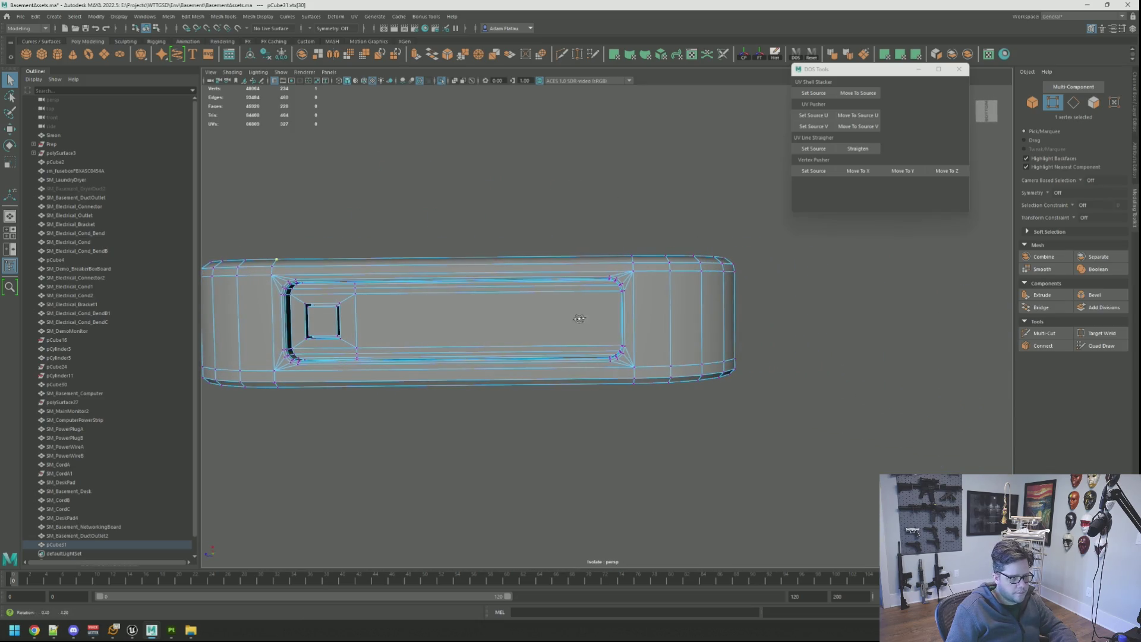
mouse_move(756, 324)
right_down()
mouse_move(754, 314)
mouse_move(814, 300)
right_up()
mouse_move(759, 321)
alt+mouse_down()
mouse_move(689, 307)
mouse_move(712, 321)
mouse_move(697, 309)
alt+mouse_up()
alt+middle_drag(697, 309, 642, 308)
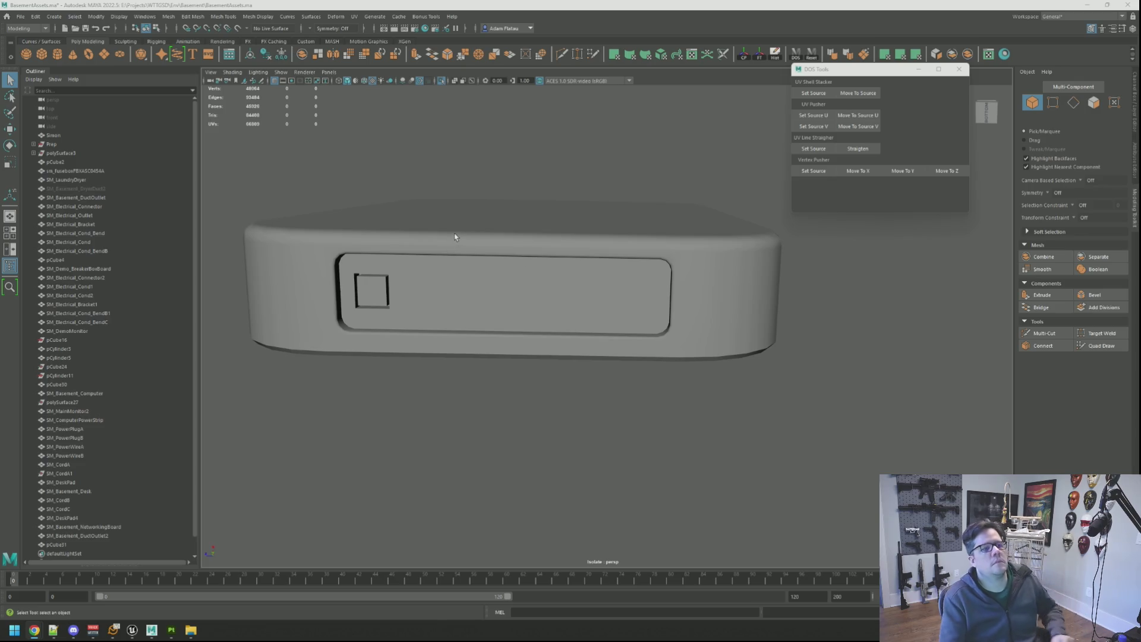
Inspect the isolated breaker box, then turn off Isolate Select to reveal the purple plate.
mouse_move(563, 260)
alt+right_down()
mouse_move(517, 245)
mouse_move(564, 266)
alt+right_up()
mouse_move(564, 266)
alt+mouse_down()
mouse_move(573, 269)
mouse_move(557, 261)
alt+mouse_up()
alt+middle_drag(557, 262, 557, 261)
alt+right_drag(557, 260, 554, 274)
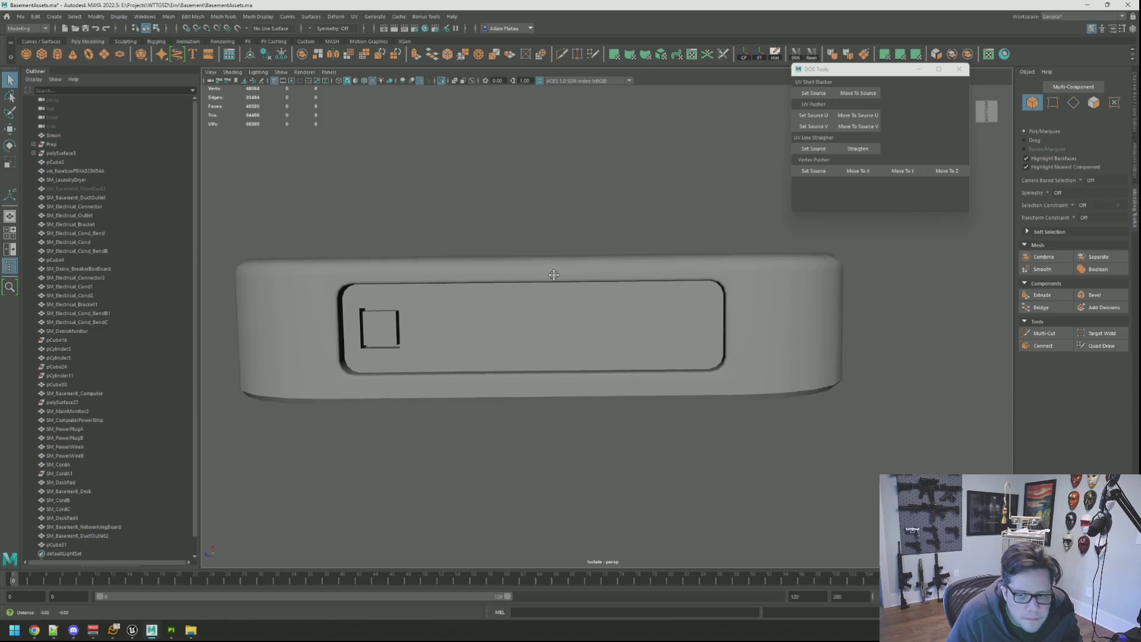
alt+middle_drag(554, 274, 552, 281)
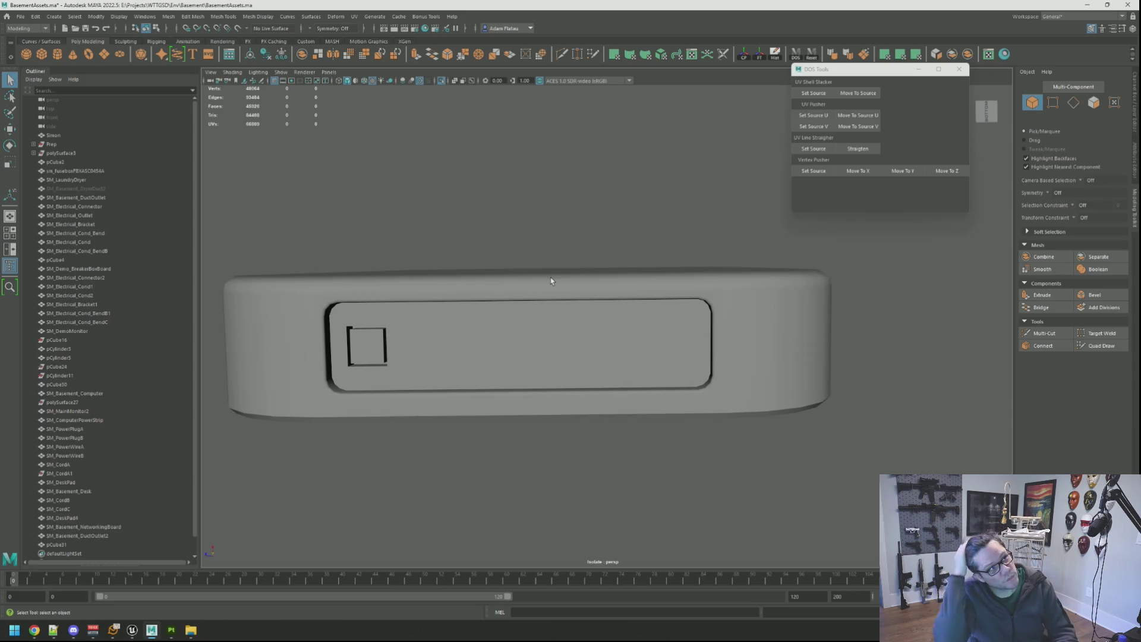
scroll(614, 296, down, 3)
mouse_move(558, 283)
alt+mouse_down()
mouse_move(544, 298)
mouse_move(529, 290)
alt+mouse_up()
click(443, 81)
mouse_move(634, 259)
alt+mouse_down()
mouse_move(563, 229)
mouse_move(517, 298)
mouse_move(507, 247)
mouse_move(525, 262)
mouse_move(594, 262)
mouse_move(568, 279)
mouse_move(601, 279)
mouse_move(571, 285)
mouse_move(594, 283)
mouse_move(577, 293)
mouse_move(563, 274)
alt+mouse_up()
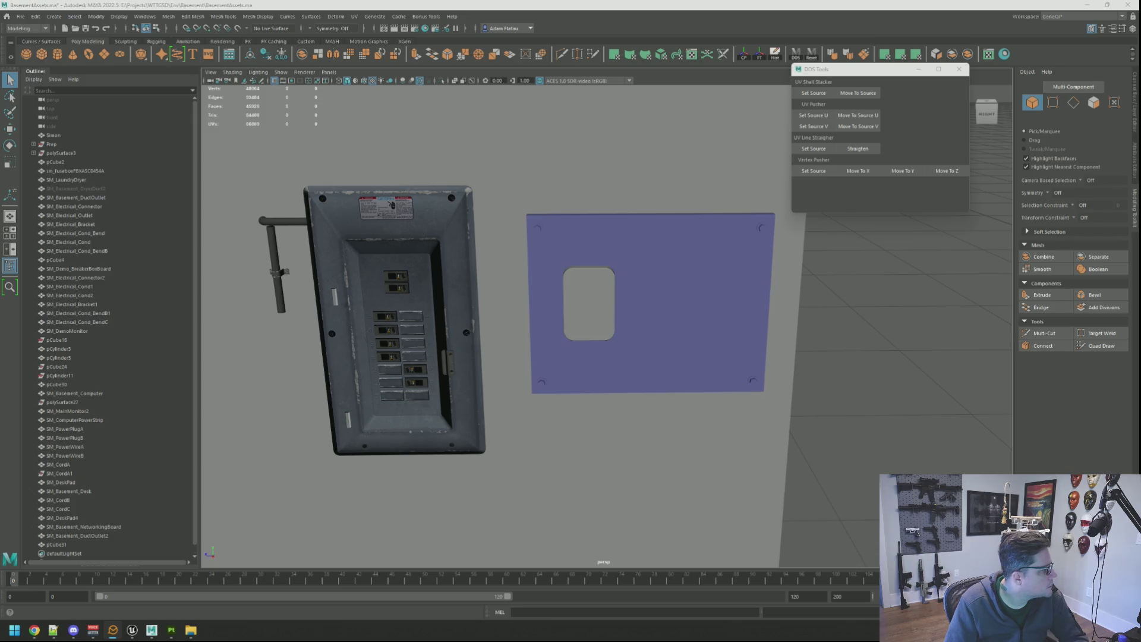
mouse_move(458, 281)
alt+mouse_down()
mouse_move(640, 275)
mouse_move(606, 292)
alt+mouse_up()
click(606, 291)
key(f)
key(w)
scroll(639, 307, down, 3)
right_click(790, 306)
click(797, 298)
mouse_move(797, 298)
alt+mouse_down()
mouse_move(640, 340)
mouse_move(590, 298)
mouse_move(687, 320)
mouse_move(636, 339)
mouse_move(583, 289)
mouse_move(604, 321)
mouse_move(598, 300)
mouse_move(685, 345)
mouse_move(565, 375)
mouse_move(657, 384)
mouse_move(662, 428)
mouse_move(713, 355)
mouse_move(708, 278)
mouse_move(619, 319)
mouse_move(690, 355)
mouse_move(678, 432)
mouse_move(680, 351)
mouse_move(694, 334)
mouse_move(660, 332)
mouse_move(706, 345)
mouse_move(684, 341)
mouse_move(678, 355)
mouse_move(678, 336)
mouse_move(701, 313)
mouse_move(593, 325)
alt+mouse_up()
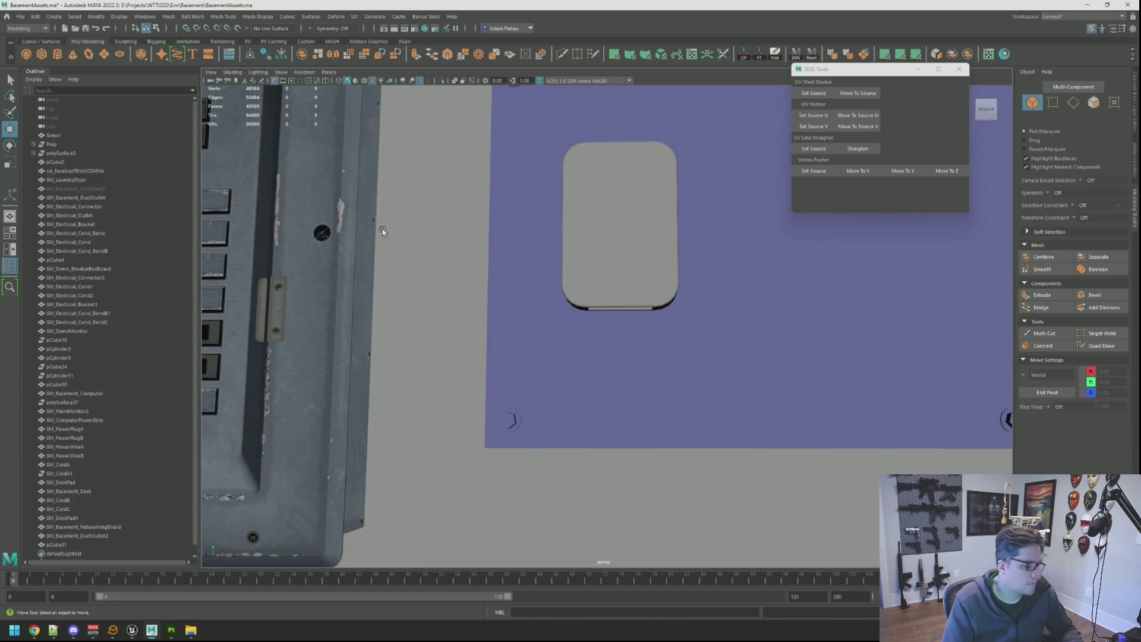
Search Windows for 'maya 2022' to start a second Maya 2022 session.
key(super)
text(maya 2022)
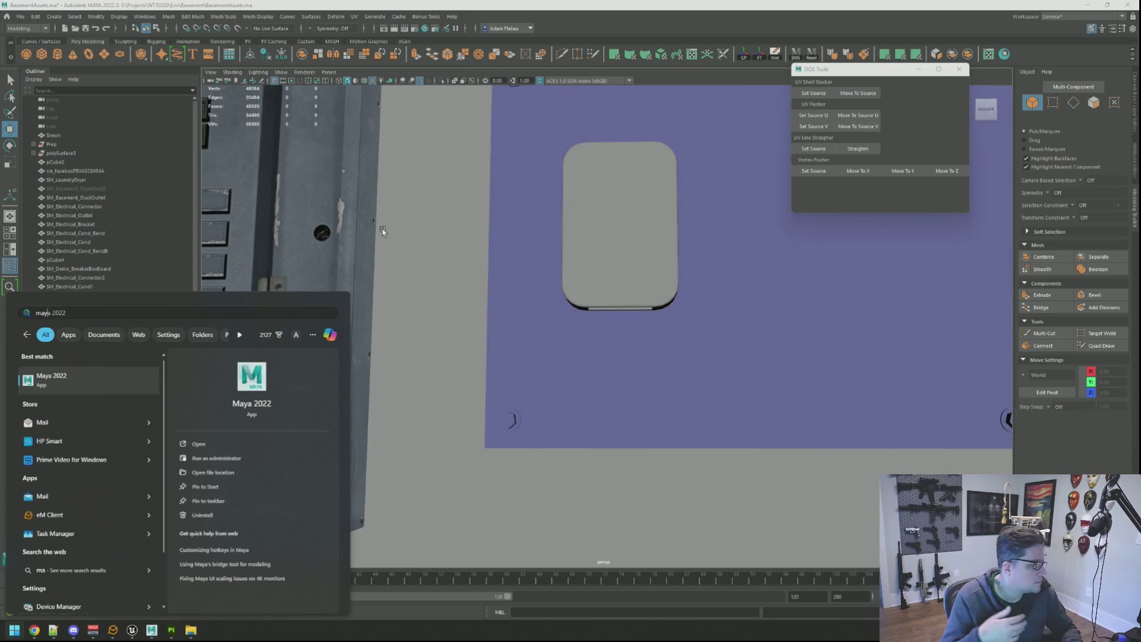
key(Escape)
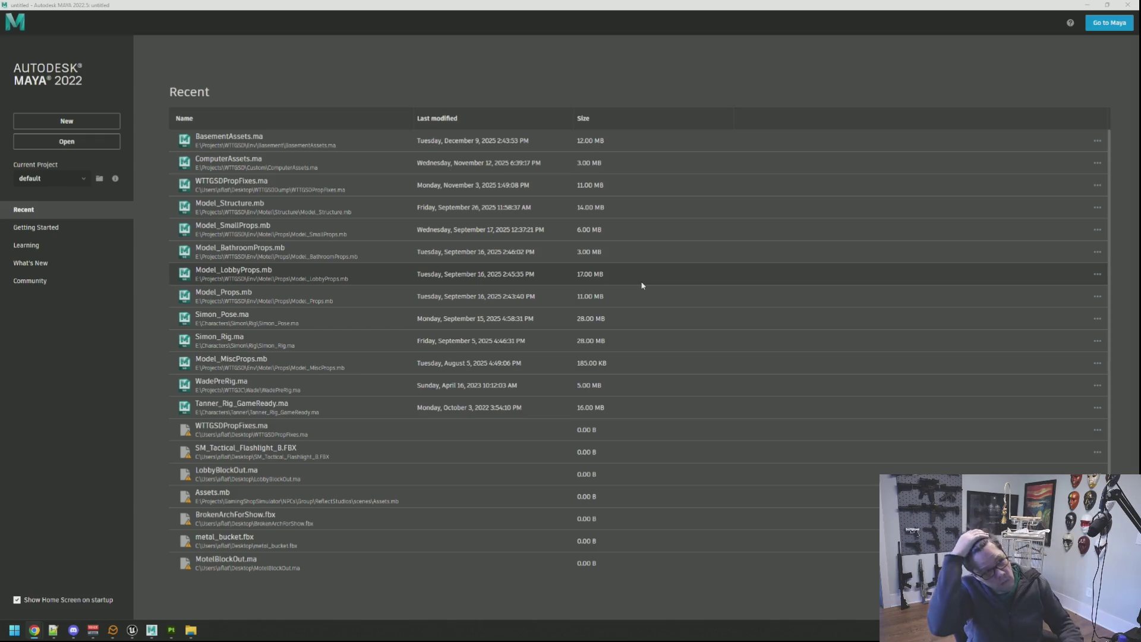
Open ComputerAssets.ma and orbit around its counter, monitor, keyboard and computer tower.
click(284, 169)
scroll(530, 359, down, 5)
mouse_move(551, 362)
alt+mouse_down()
mouse_move(594, 266)
mouse_move(525, 382)
mouse_move(517, 369)
alt+mouse_up()
scroll(525, 382, down, 2)
scroll(523, 356, up, 3)
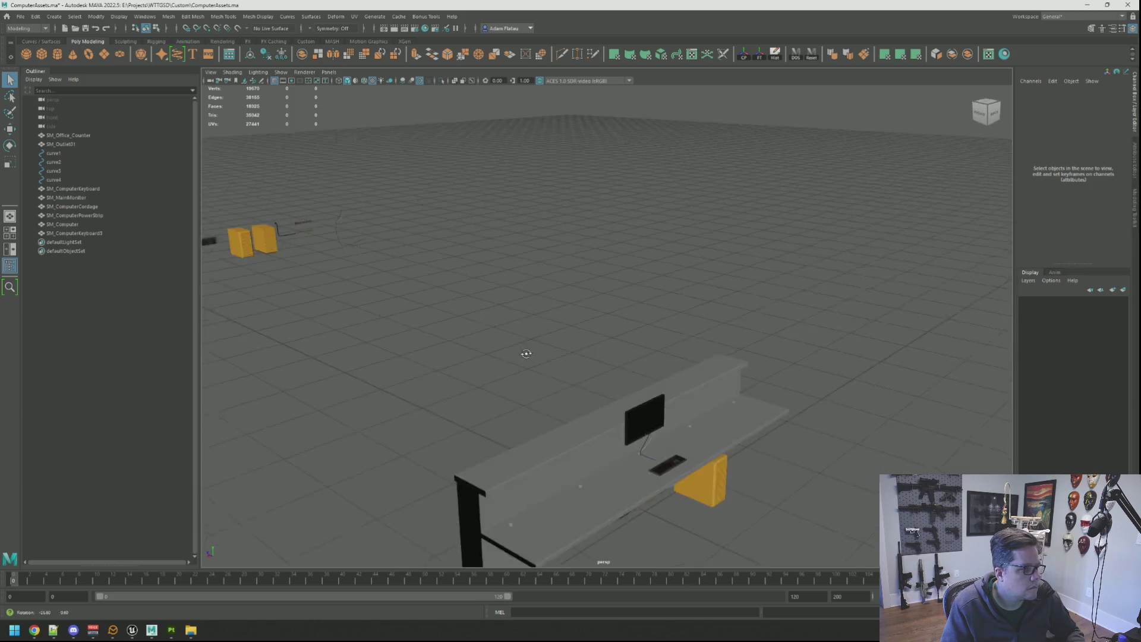
alt+right_drag(523, 357, 774, 410)
key(ctrl+a)
alt+drag(417, 266, 505, 262)
right_click(547, 262)
click(589, 269)
mouse_move(588, 269)
alt+mouse_down()
mouse_move(583, 377)
mouse_move(601, 321)
mouse_move(618, 321)
mouse_move(533, 272)
alt+mouse_up()
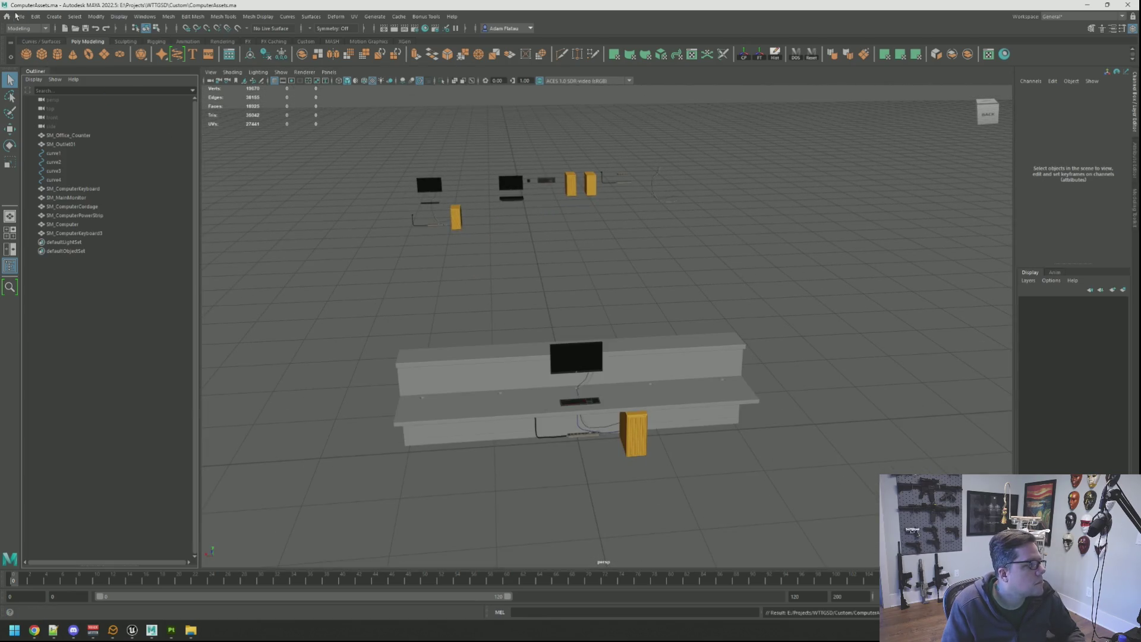
Open WTTGSDPropFixes.ma from the File menu's Recent Files list.
click(20, 16)
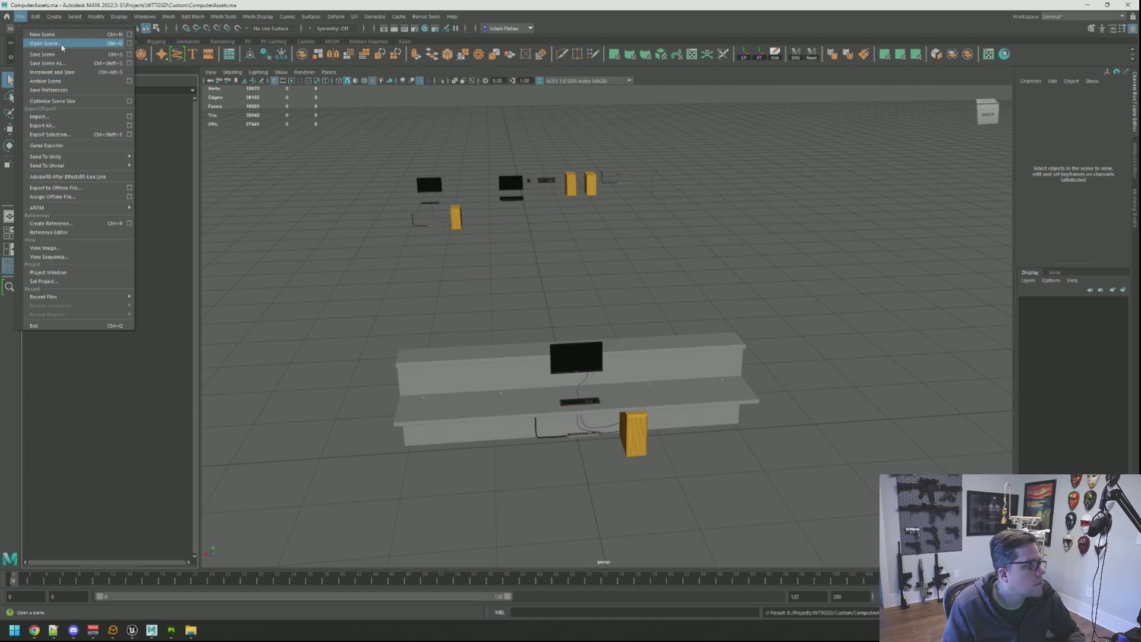
click(46, 43)
key(Escape)
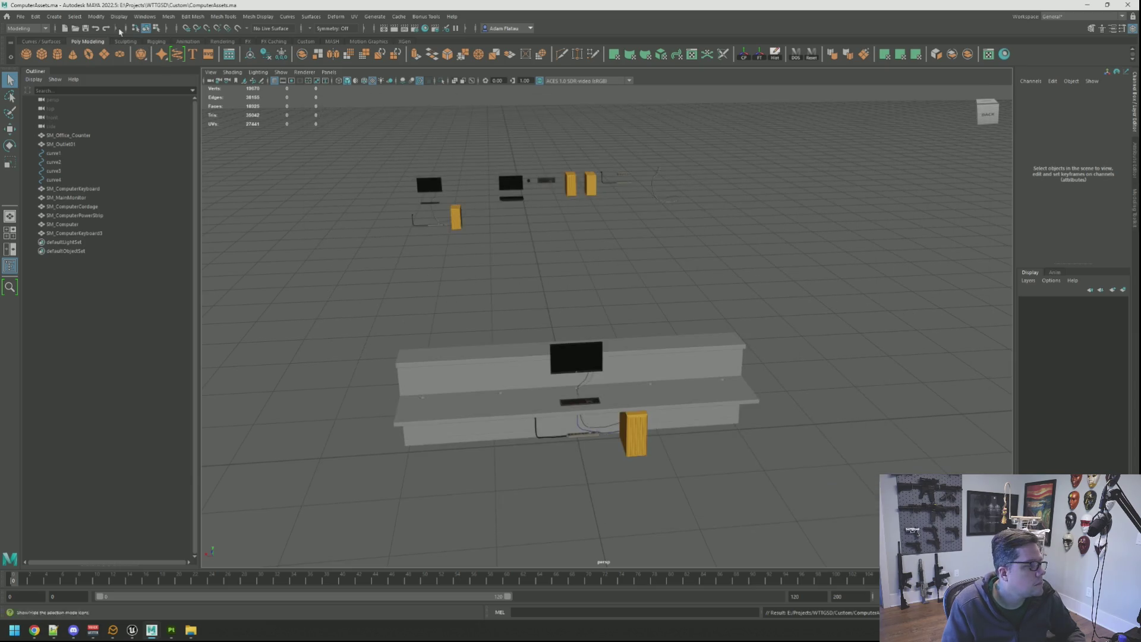
click(20, 16)
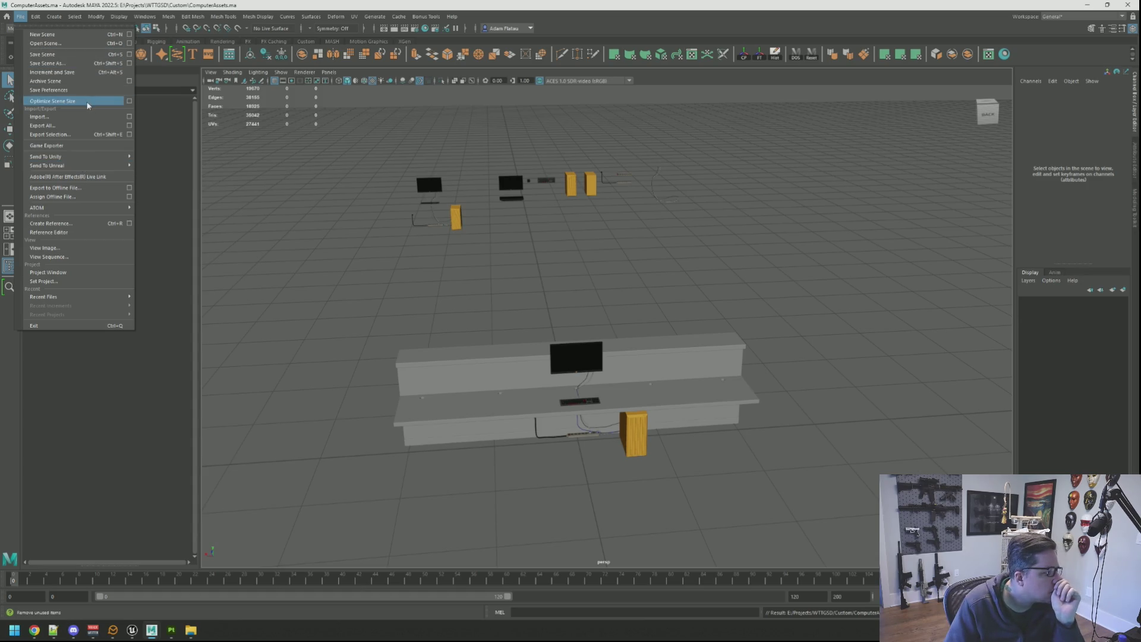
mouse_move(90, 297)
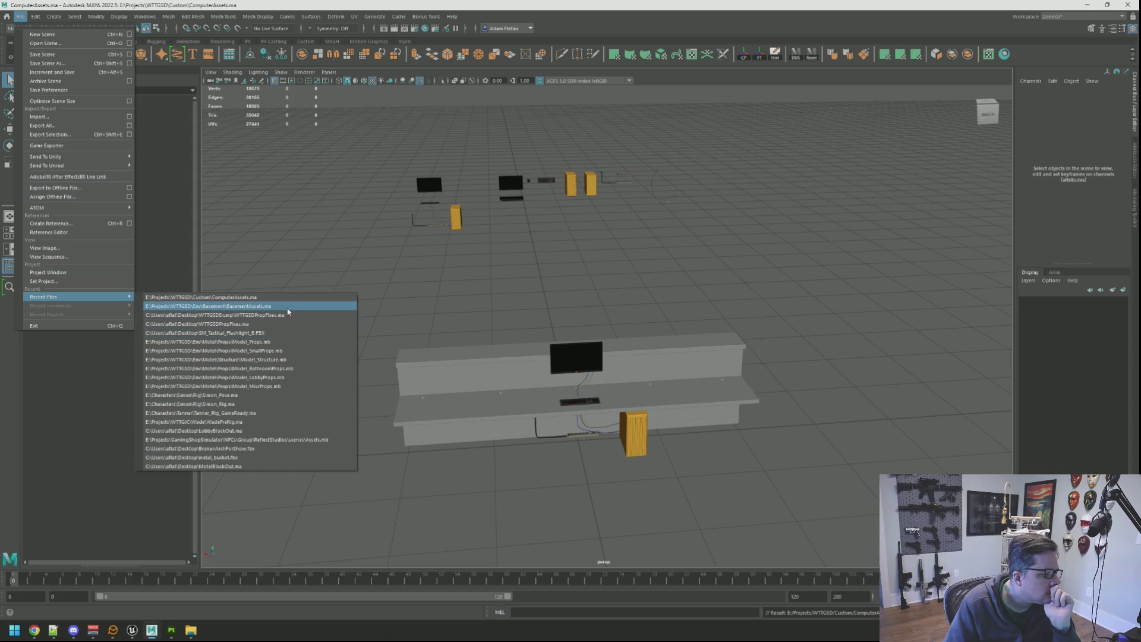
click(289, 320)
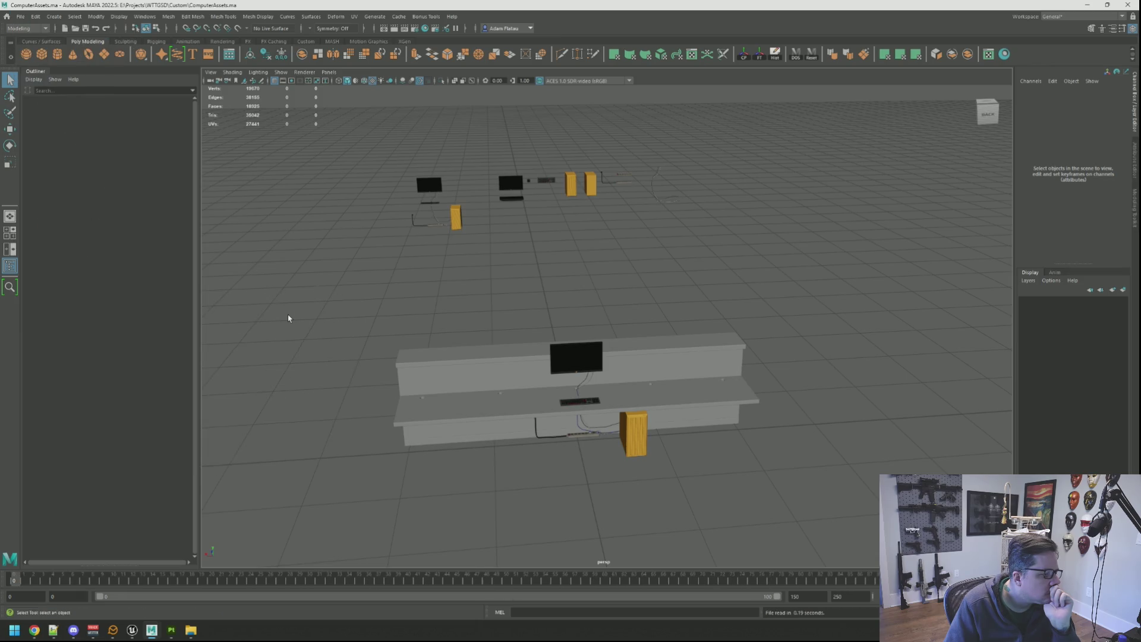
Orbit around the networking prop, selecting and deselecting the group to inspect it.
mouse_move(545, 249)
alt+mouse_down()
mouse_move(497, 234)
mouse_move(583, 240)
alt+mouse_up()
scroll(577, 239, up, 5)
click(577, 242)
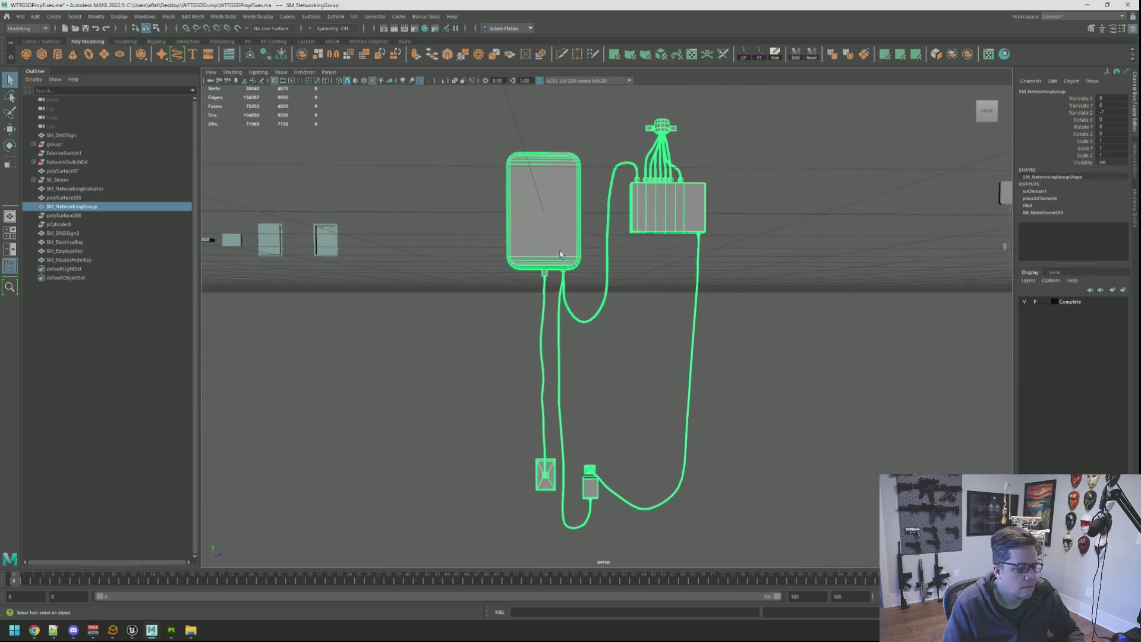
right_click(586, 244)
scroll(612, 229, up, 3)
click(611, 229)
mouse_move(660, 234)
alt+mouse_down()
mouse_move(629, 259)
mouse_move(652, 199)
mouse_move(635, 249)
mouse_move(652, 255)
mouse_move(679, 225)
mouse_move(670, 166)
mouse_move(670, 229)
mouse_move(589, 248)
mouse_move(661, 288)
mouse_move(652, 239)
mouse_move(633, 255)
mouse_move(711, 242)
mouse_move(586, 247)
mouse_move(639, 257)
mouse_move(611, 297)
mouse_move(673, 297)
alt+mouse_up()
scroll(662, 288, up, 3)
scroll(633, 255, down, 5)
click(701, 253)
click(762, 267)
scroll(678, 248, down, 3)
scroll(635, 257, up, 8)
scroll(634, 257, down, 5)
scroll(611, 297, up, 3)
scroll(610, 297, down, 3)
Inspect the switch box's ports up close and frame the whole networking assembly.
click(595, 290)
mouse_move(577, 244)
alt+mouse_down()
mouse_move(706, 252)
mouse_move(579, 286)
alt+mouse_up()
click(706, 252)
scroll(706, 252, up, 3)
scroll(665, 263, up, 2)
scroll(633, 286, down, 2)
scroll(632, 291, up, 5)
alt+middle_drag(578, 285, 596, 264)
mouse_move(596, 264)
alt+mouse_down()
mouse_move(645, 268)
mouse_move(527, 256)
mouse_move(543, 242)
mouse_move(611, 265)
mouse_move(597, 222)
mouse_move(684, 286)
mouse_move(693, 326)
mouse_move(778, 332)
mouse_move(819, 319)
mouse_move(611, 276)
mouse_move(644, 339)
mouse_move(644, 319)
mouse_move(612, 351)
mouse_move(584, 349)
mouse_move(563, 373)
mouse_move(680, 374)
mouse_move(698, 329)
mouse_move(641, 285)
mouse_move(615, 305)
alt+mouse_up()
scroll(630, 282, down, 3)
scroll(616, 262, down, 3)
mouse_move(615, 305)
alt+right_down()
mouse_move(662, 324)
mouse_move(629, 301)
alt+right_up()
click(629, 301)
key(f)
click(638, 298)
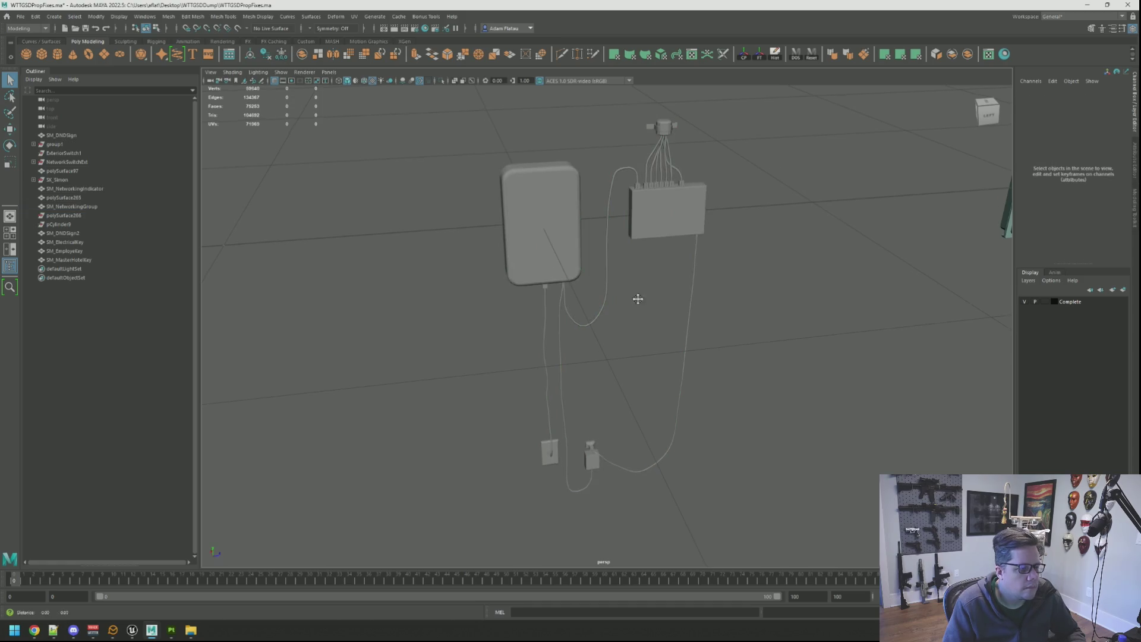
Export SM_NetworkingGroup as netstuff.fbx, then bring Unreal Engine to the front.
click(988, 111)
click(72, 206)
click(21, 16)
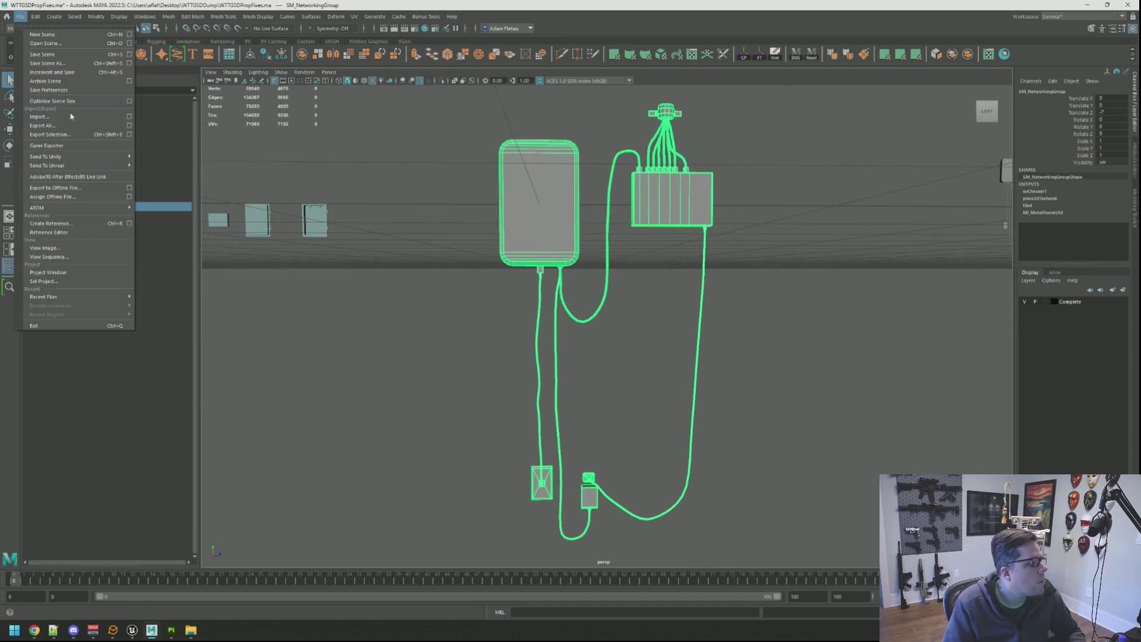
click(49, 135)
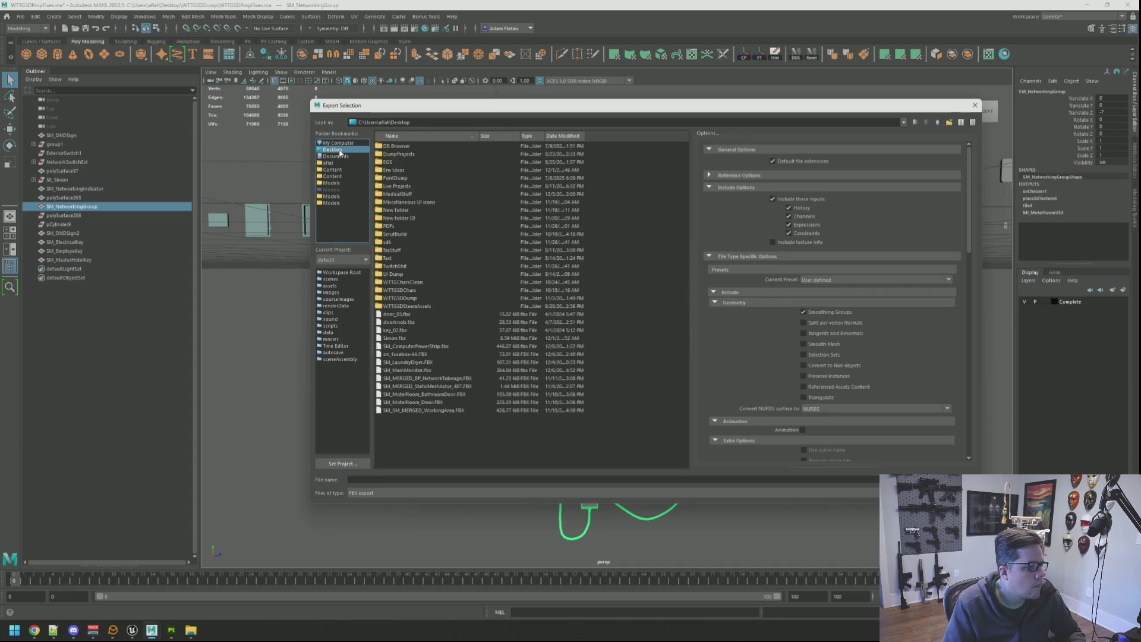
click(416, 478)
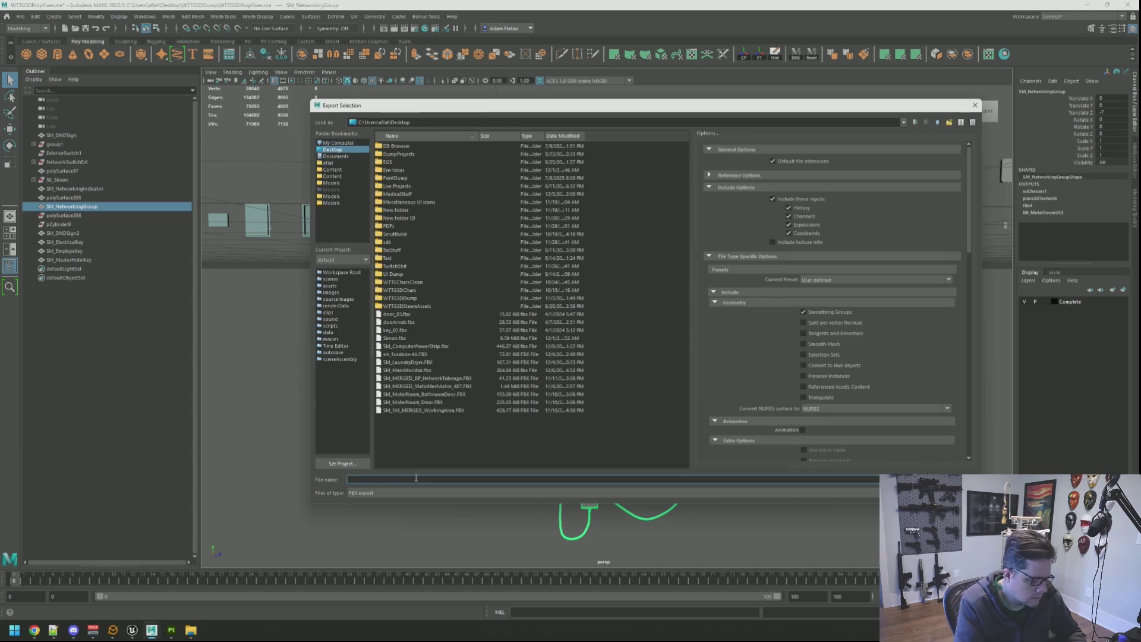
text(netstuff)
key(Return)
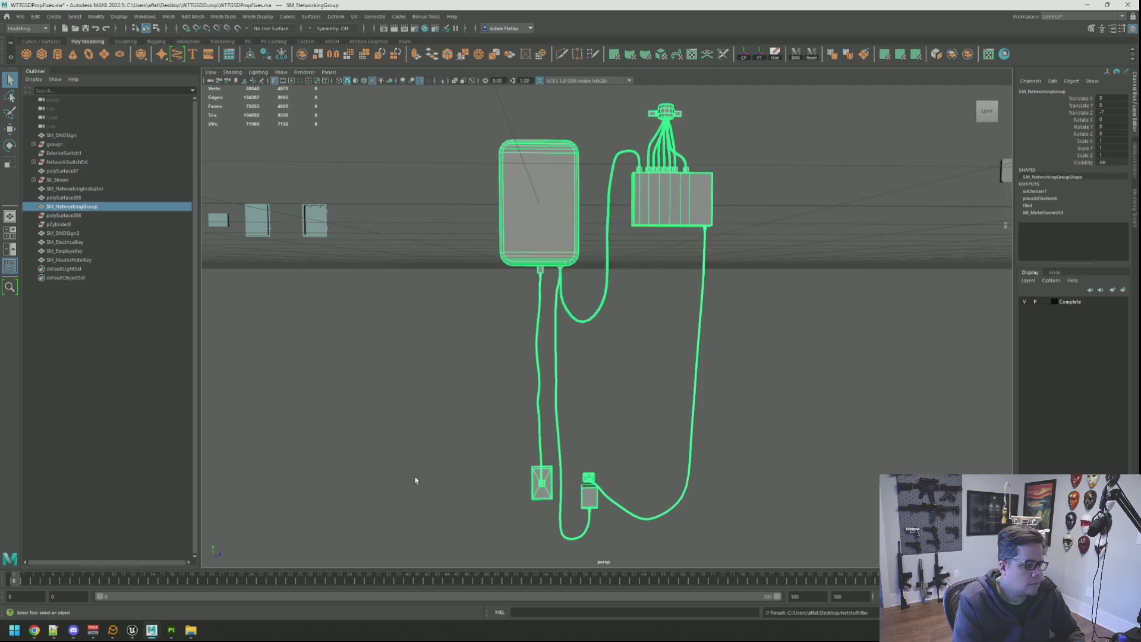
click(137, 628)
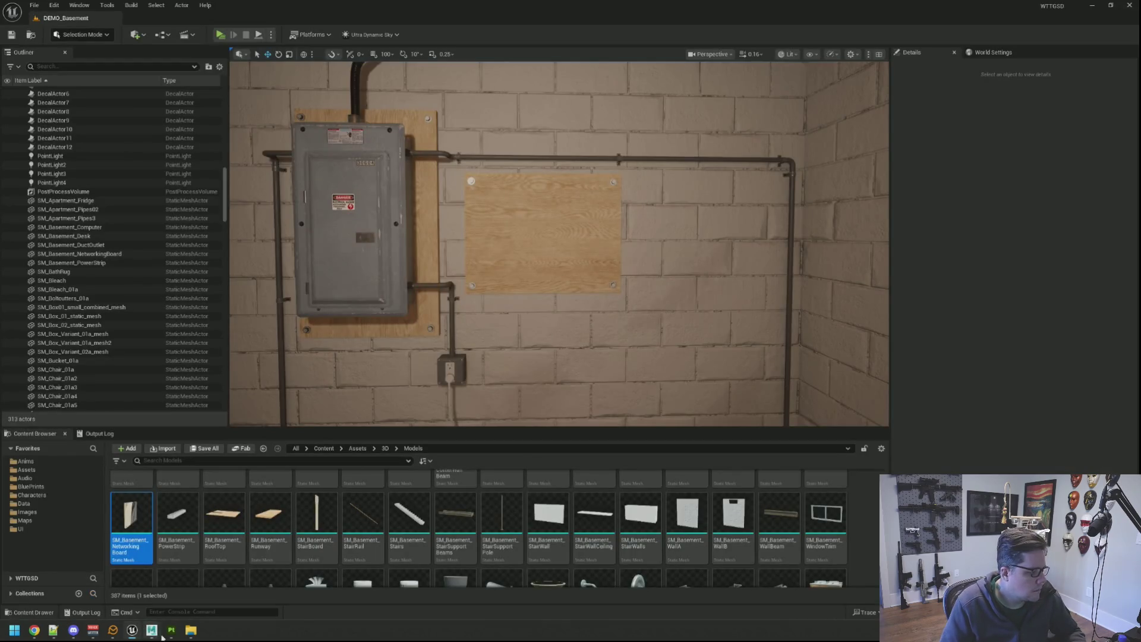
Fly around the Unreal basement by the breaker-box wall and desk, then return to BasementAssets.ma.
mouse_move(399, 400)
mouse_down()
mouse_move(410, 440)
mouse_move(426, 311)
mouse_move(423, 333)
mouse_up()
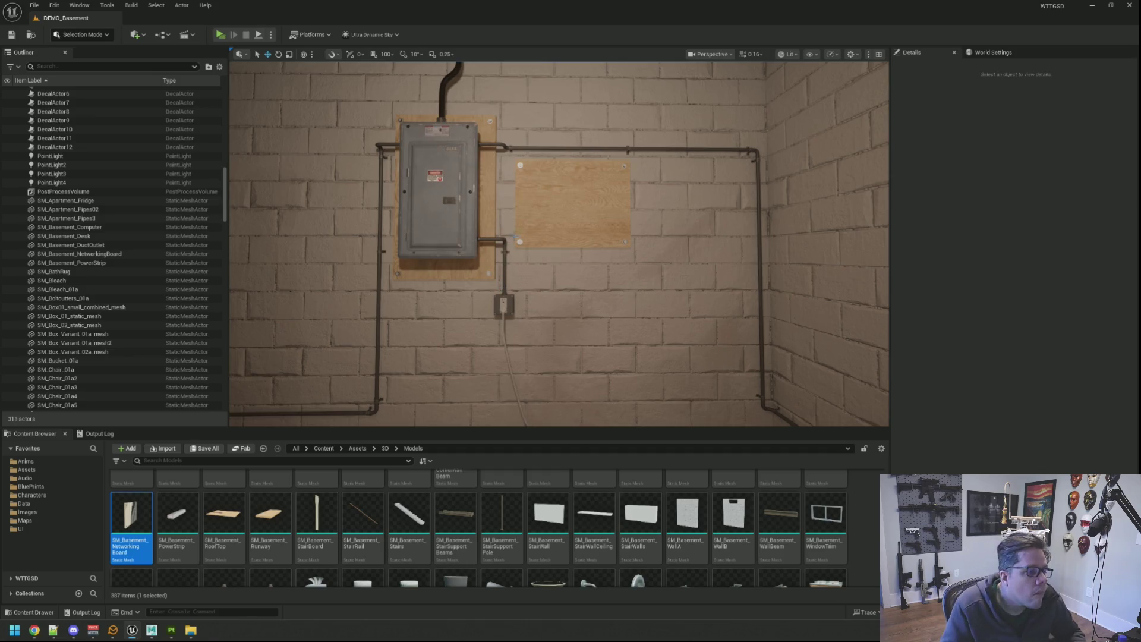
right_click(558, 226)
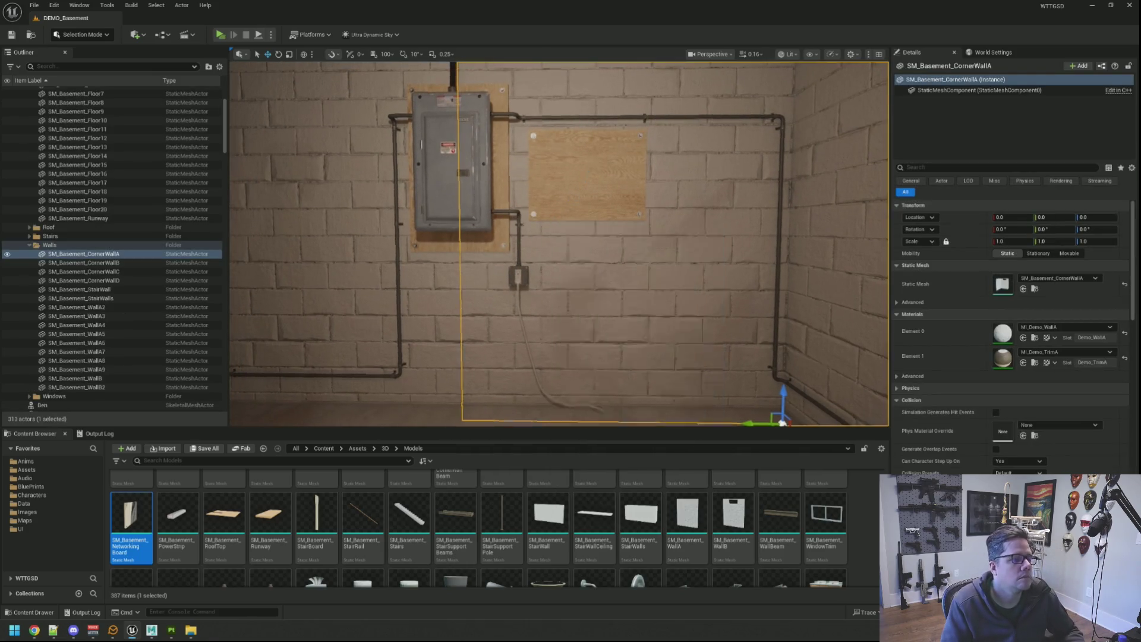
drag(499, 216, 518, 214)
key(Escape)
drag(226, 152, 210, 82)
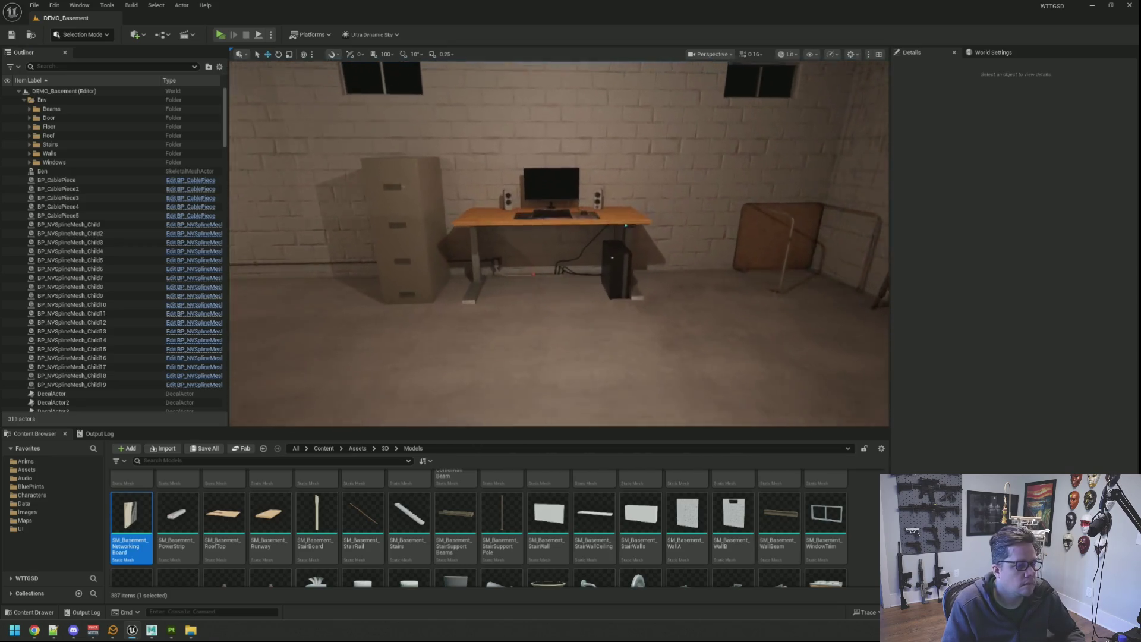
mouse_move(559, 244)
right_down()
mouse_move(618, 244)
mouse_move(595, 226)
mouse_move(535, 238)
mouse_move(535, 273)
mouse_move(535, 214)
mouse_move(535, 238)
mouse_move(571, 226)
mouse_move(630, 238)
mouse_move(594, 238)
mouse_move(595, 250)
mouse_move(594, 237)
mouse_move(594, 249)
mouse_move(595, 238)
mouse_move(612, 238)
mouse_move(618, 262)
mouse_move(607, 238)
mouse_move(630, 244)
right_up()
click(140, 606)
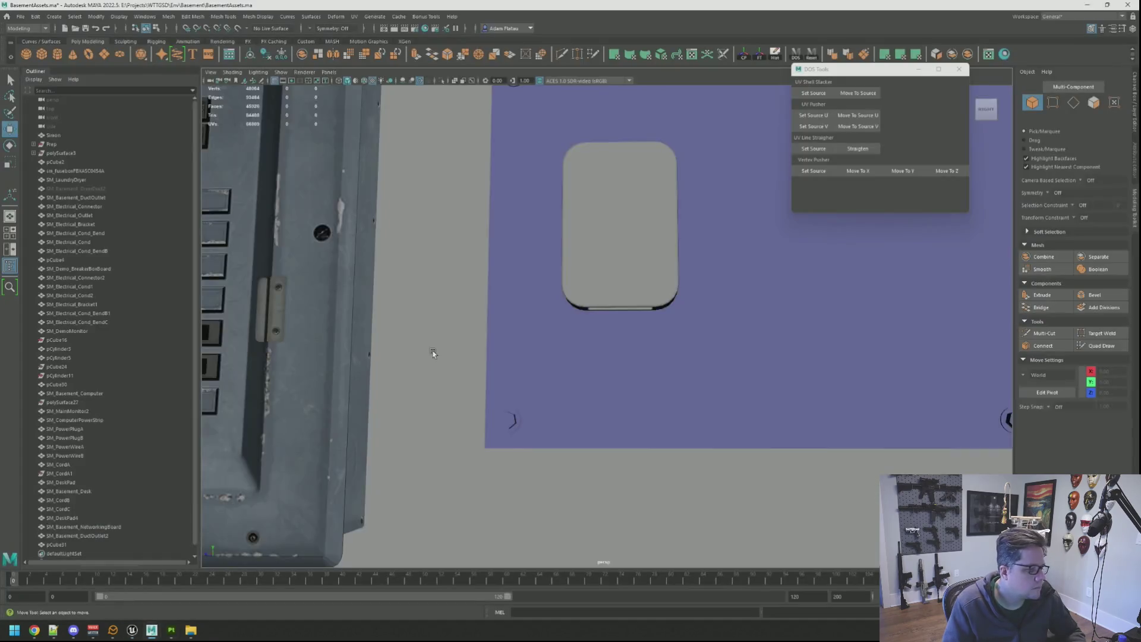
Import netstuff.fbx from the Desktop into BasementAssets.ma via File > Import.
scroll(433, 351, down, 10)
mouse_move(629, 392)
alt+mouse_down()
mouse_move(541, 369)
mouse_move(586, 368)
mouse_move(544, 306)
alt+mouse_up()
click(20, 16)
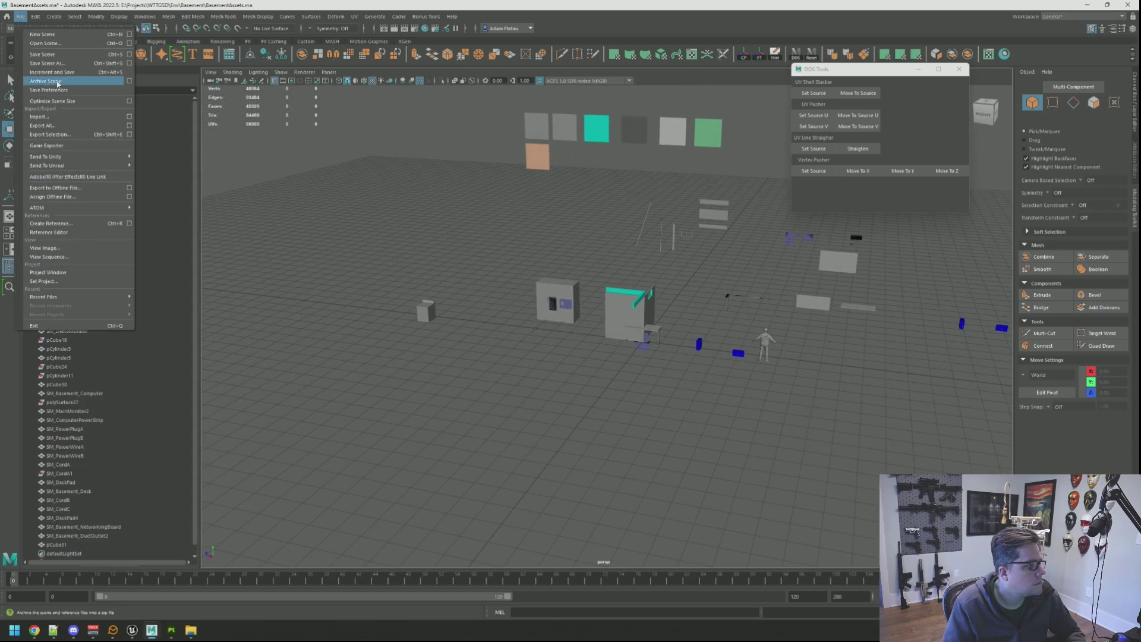
click(93, 118)
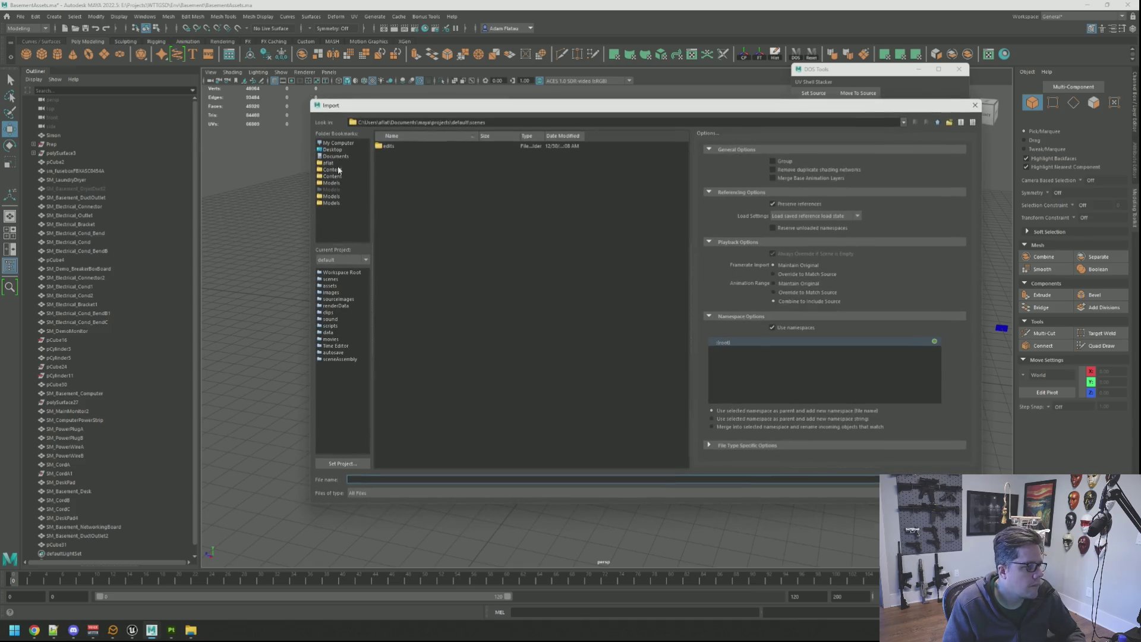
click(333, 149)
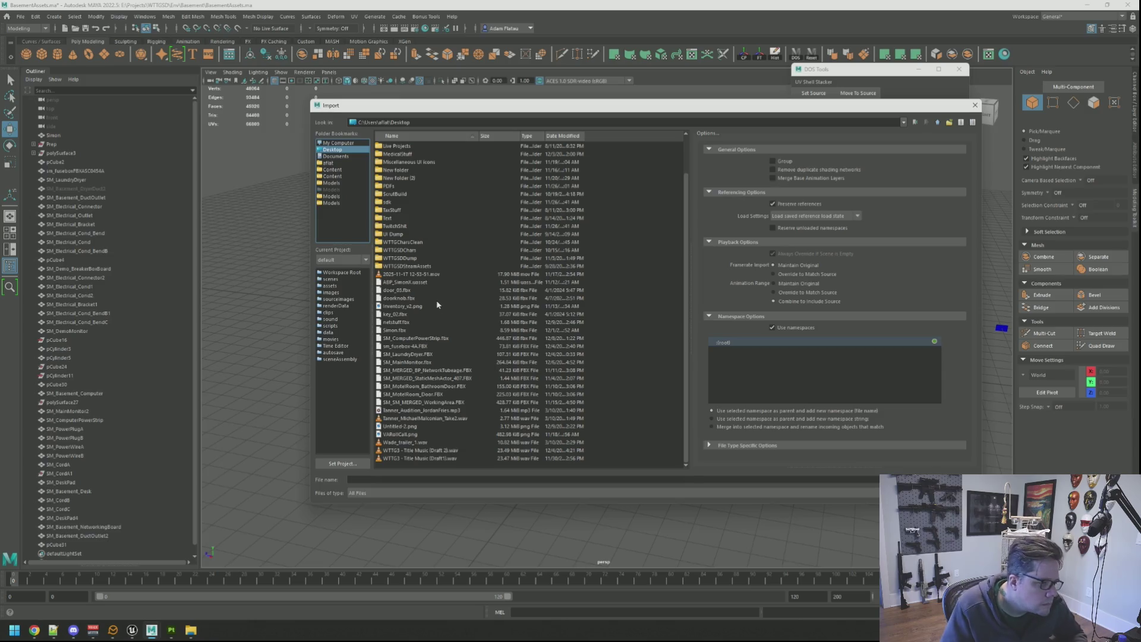
double_click(438, 323)
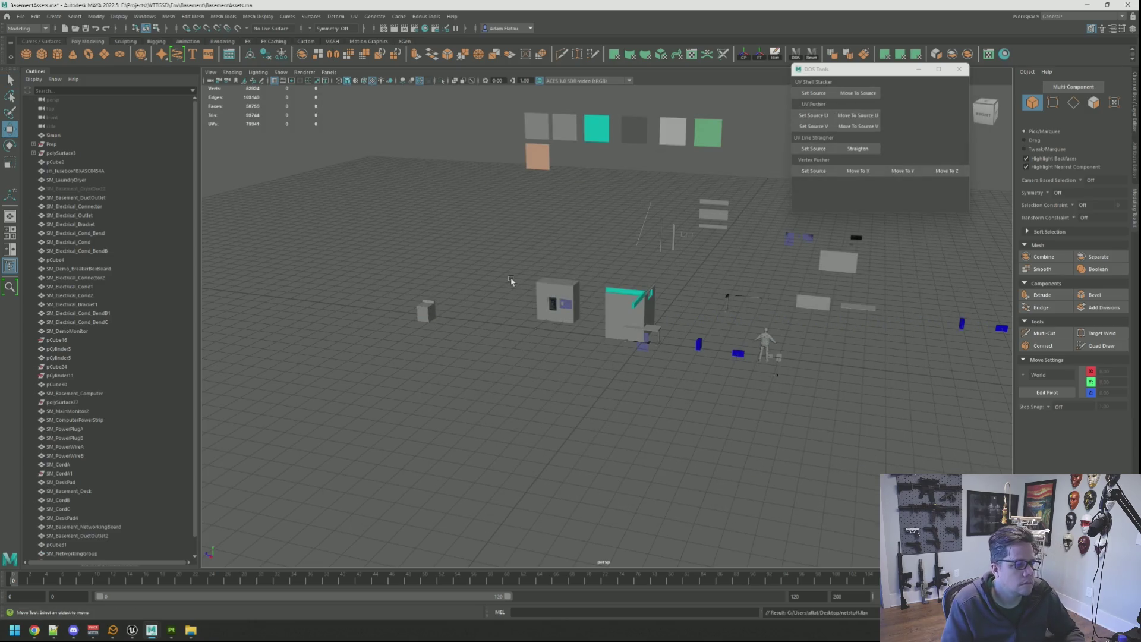
scroll(115, 299, down, 1)
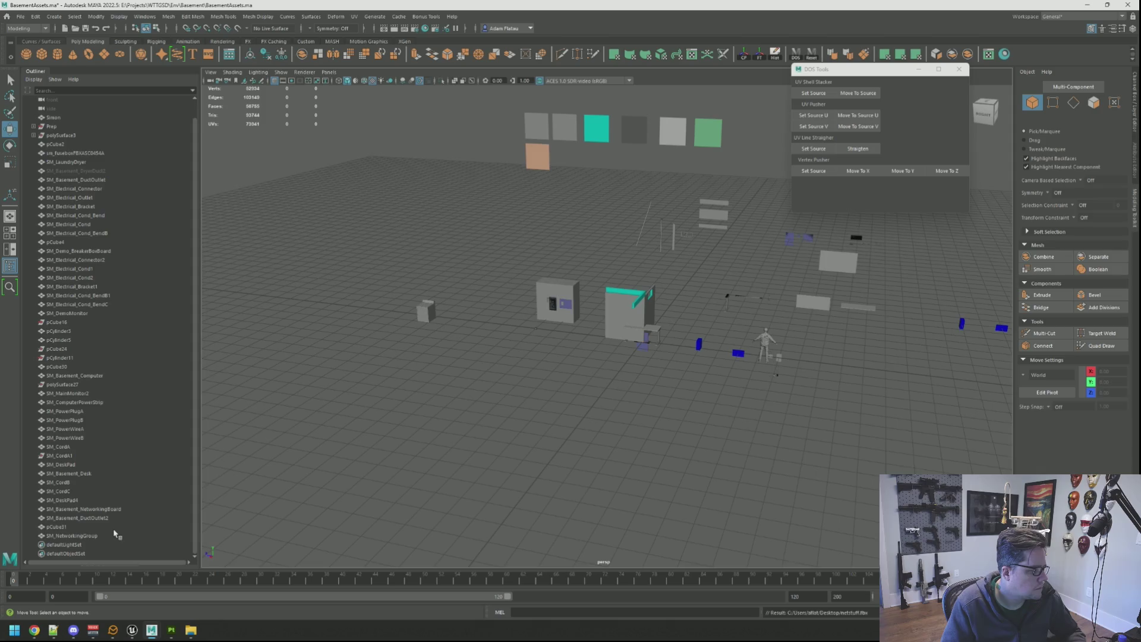
Frame the imported SM_NetworkingGroup and orbit around it beside the wall.
key(f)
scroll(679, 344, down, 5)
alt+drag(666, 333, 622, 305)
alt+middle_drag(622, 306, 680, 320)
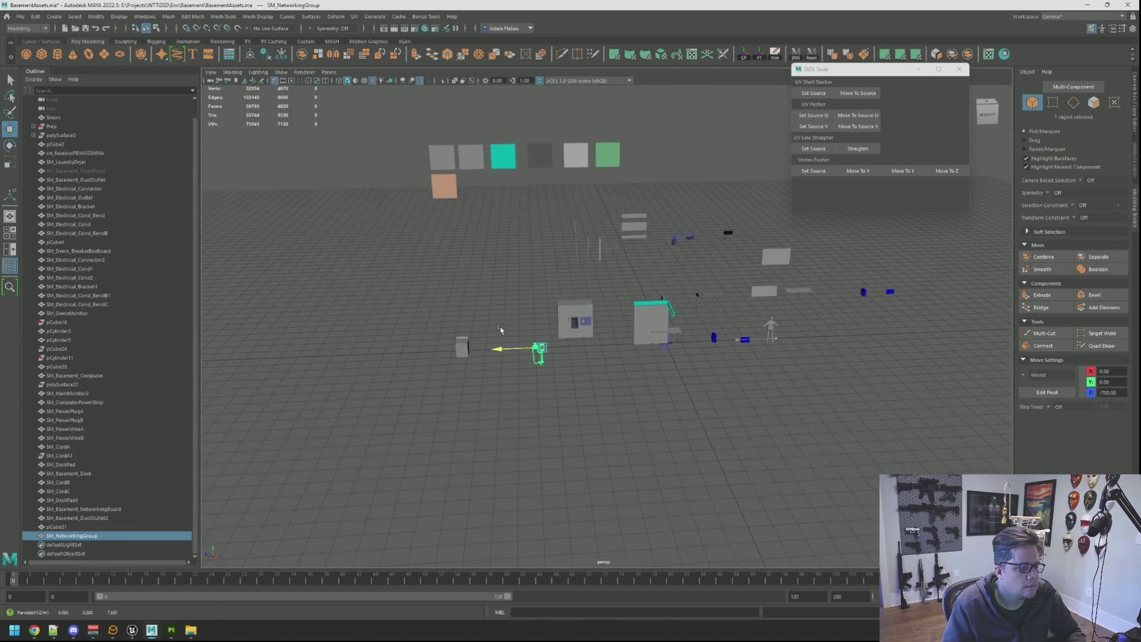
key(f)
scroll(659, 301, down, 3)
alt+drag(659, 301, 631, 289)
scroll(678, 326, up, 2)
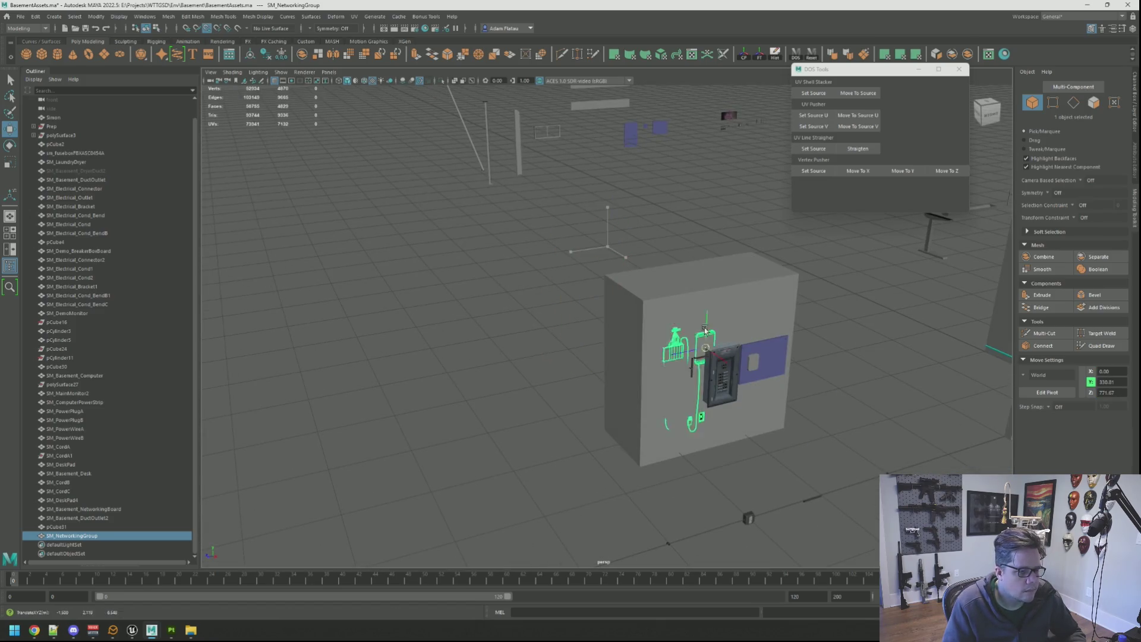
scroll(749, 363, up, 3)
scroll(749, 363, down, 4)
alt+drag(750, 363, 646, 306)
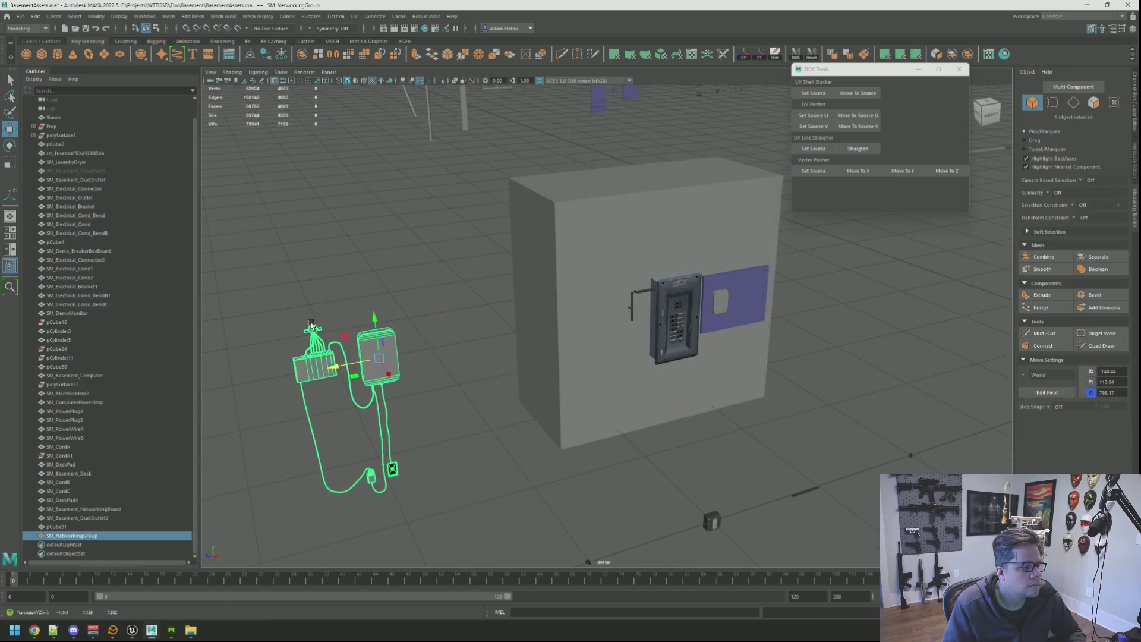
key(f)
Rotate the networking group -180 degrees around Y, then deselect it.
key(e)
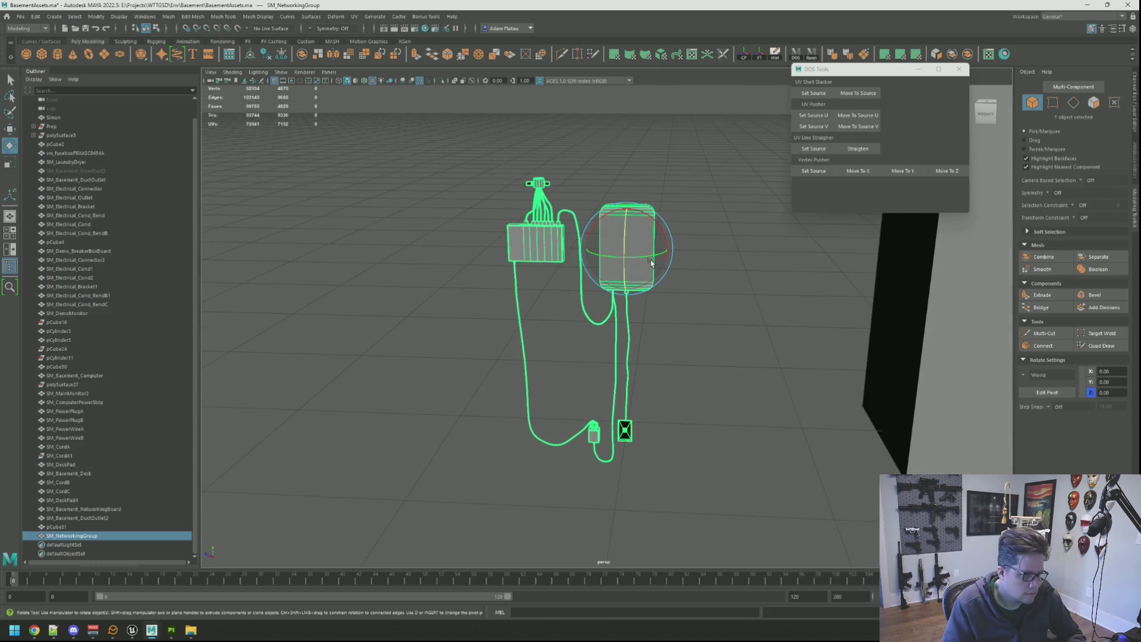
drag(652, 255, 544, 261)
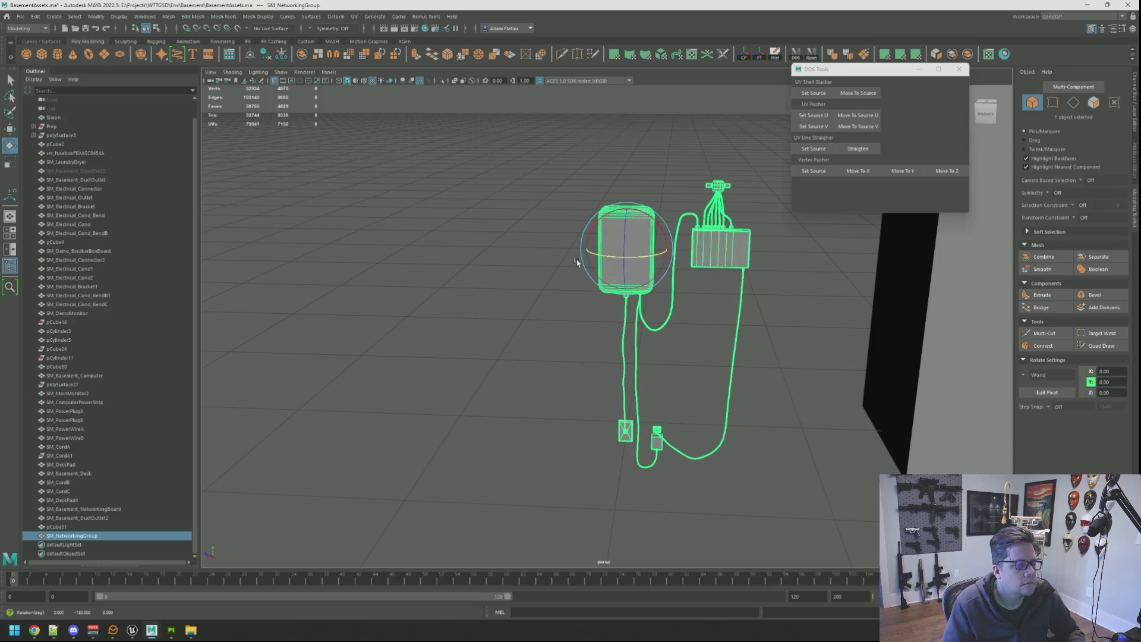
scroll(576, 262, up, 2)
key(w)
scroll(592, 264, down, 3)
mouse_move(526, 252)
alt+middle_down()
mouse_move(682, 293)
mouse_move(672, 282)
alt+middle_up()
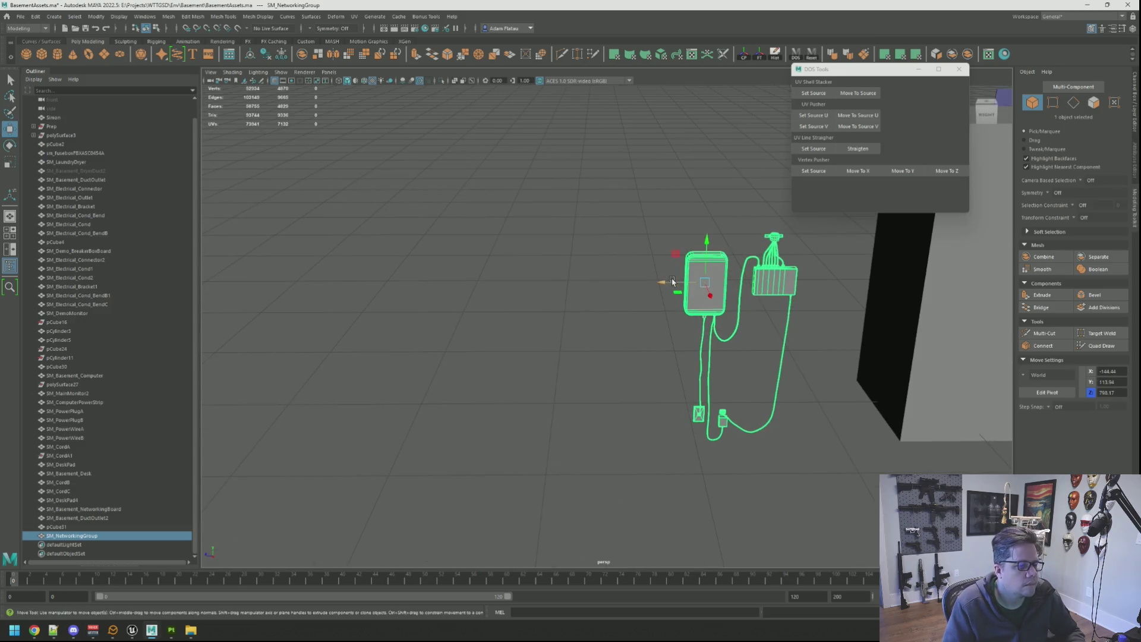
scroll(595, 280, up, 5)
click(669, 297)
scroll(579, 274, up, 3)
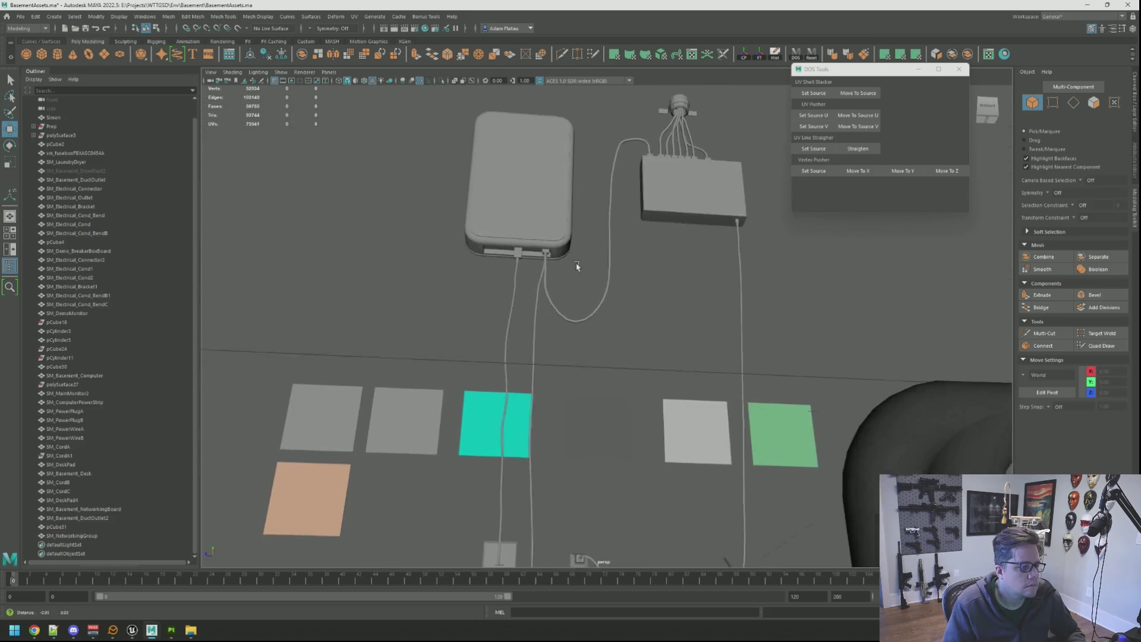
Orbit and zoom around the device to look over its cards and cords.
mouse_move(582, 286)
alt+mouse_down()
mouse_move(597, 346)
mouse_move(619, 351)
mouse_move(619, 324)
mouse_move(594, 303)
mouse_move(588, 256)
mouse_move(603, 316)
mouse_move(629, 333)
mouse_move(593, 319)
mouse_move(602, 347)
mouse_move(585, 300)
alt+mouse_up()
scroll(603, 317, down, 8)
mouse_move(639, 335)
alt+mouse_down()
mouse_move(611, 306)
mouse_move(680, 345)
mouse_move(605, 304)
mouse_move(637, 331)
mouse_move(726, 344)
mouse_move(728, 334)
mouse_move(581, 323)
mouse_move(587, 309)
alt+mouse_up()
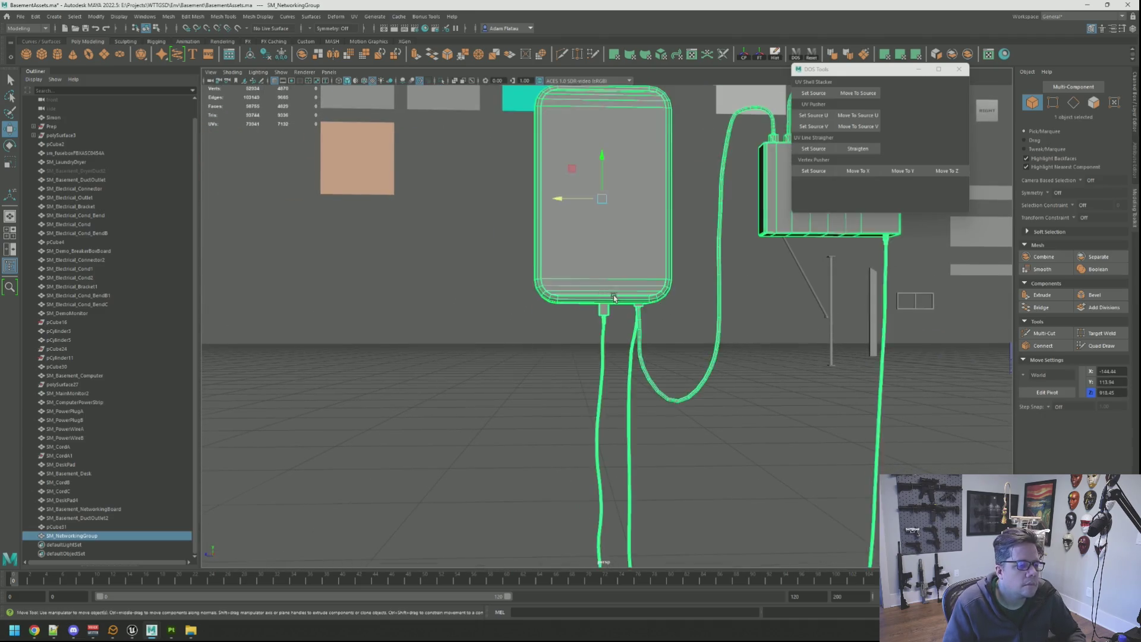
scroll(612, 296, down, 5)
scroll(662, 293, up, 4)
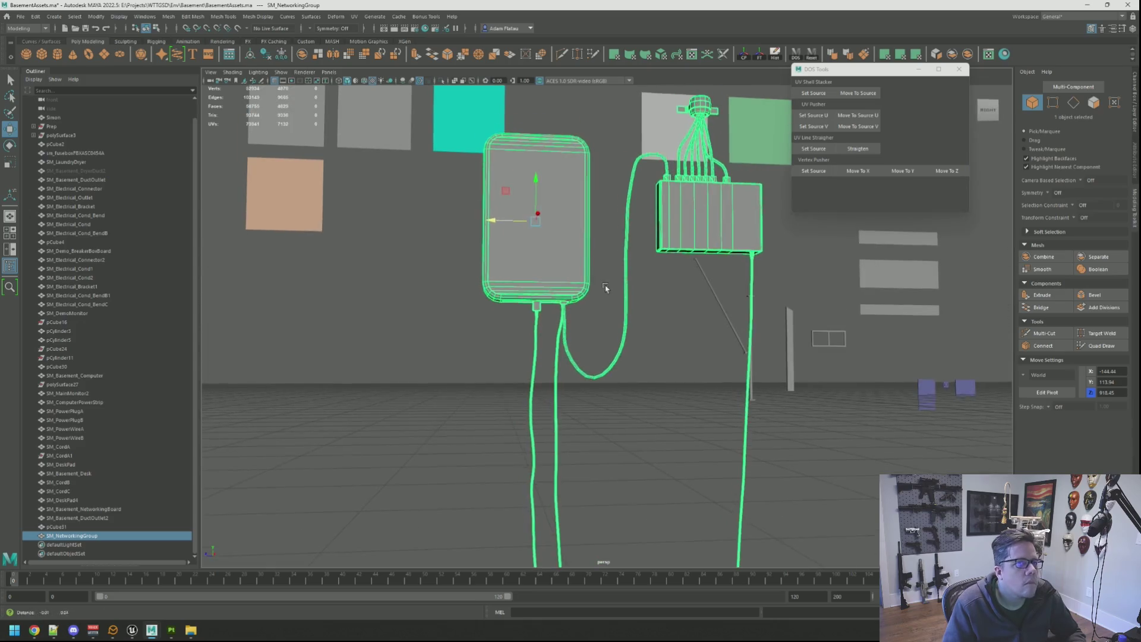
mouse_move(606, 287)
alt+mouse_down()
mouse_move(590, 282)
mouse_move(662, 279)
mouse_move(650, 311)
mouse_move(597, 306)
mouse_move(639, 276)
alt+mouse_up()
scroll(591, 280, up, 5)
scroll(662, 279, up, 2)
scroll(662, 280, down, 3)
scroll(633, 301, up, 3)
Select the plug polySurface51 hanging beneath the device.
click(702, 315)
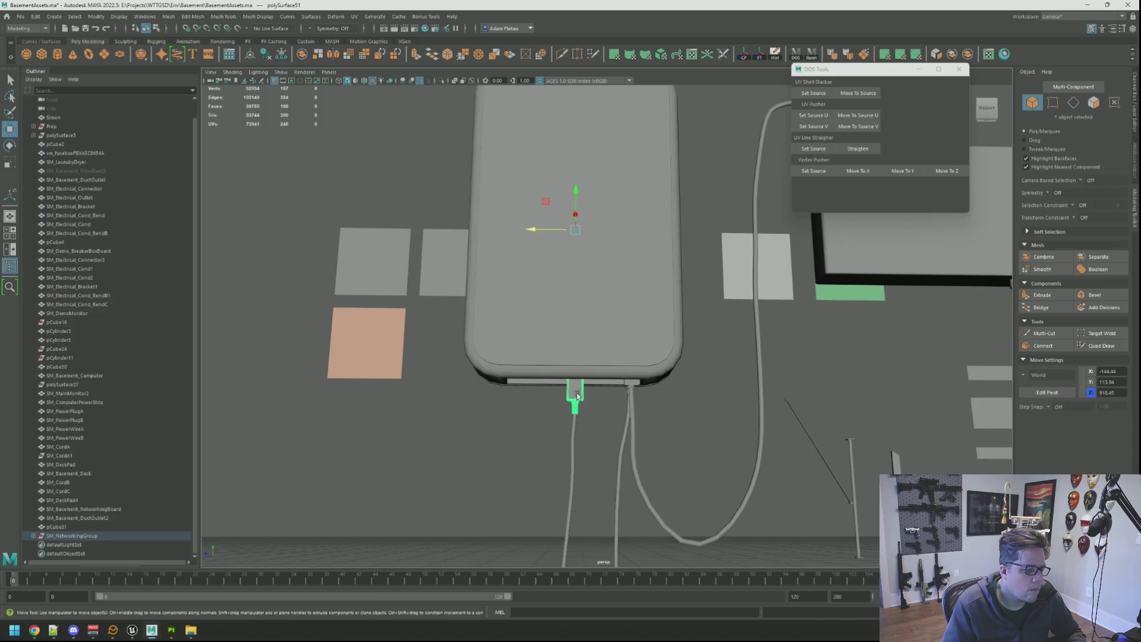
scroll(577, 397, up, 5)
scroll(632, 306, down, 5)
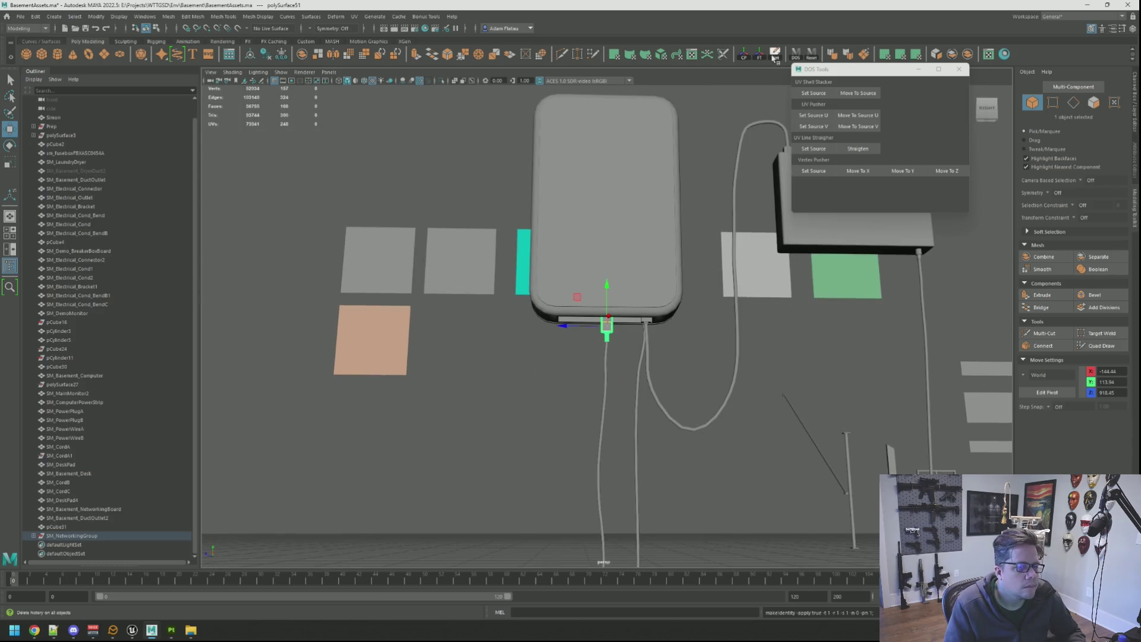
scroll(631, 295, down, 5)
mouse_move(631, 295)
alt+mouse_down()
mouse_move(596, 349)
mouse_move(683, 314)
mouse_move(569, 287)
alt+mouse_up()
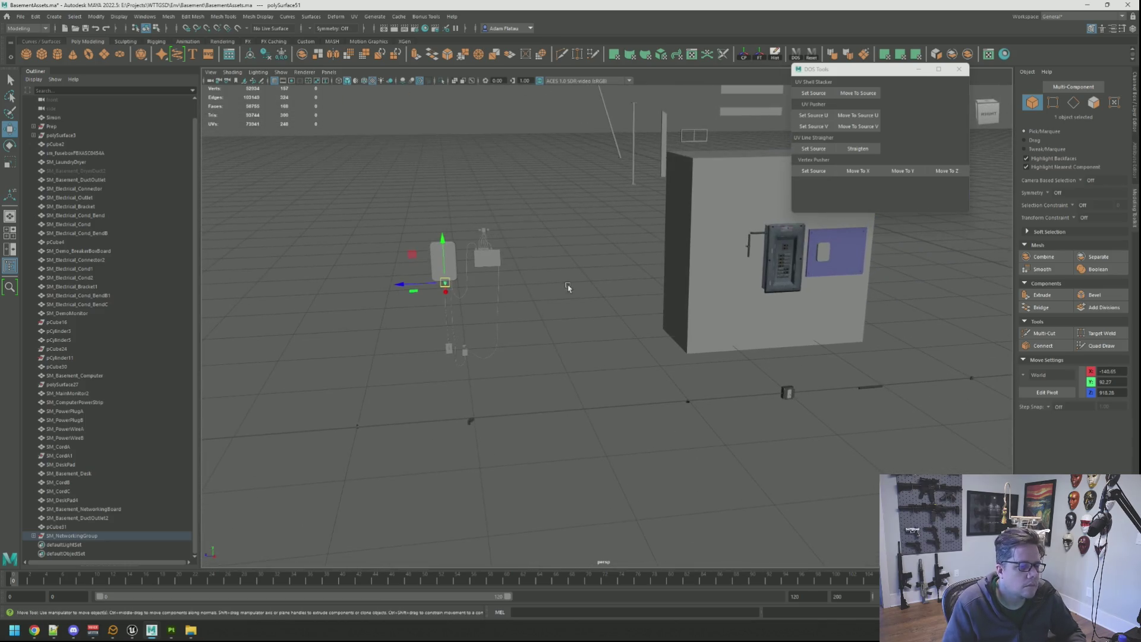
Raise the plug and shift it sideways to line up with the box's port.
key(f)
scroll(670, 288, down, 5)
mouse_move(670, 288)
alt+mouse_down()
mouse_move(625, 262)
mouse_move(687, 271)
mouse_move(674, 318)
alt+mouse_up()
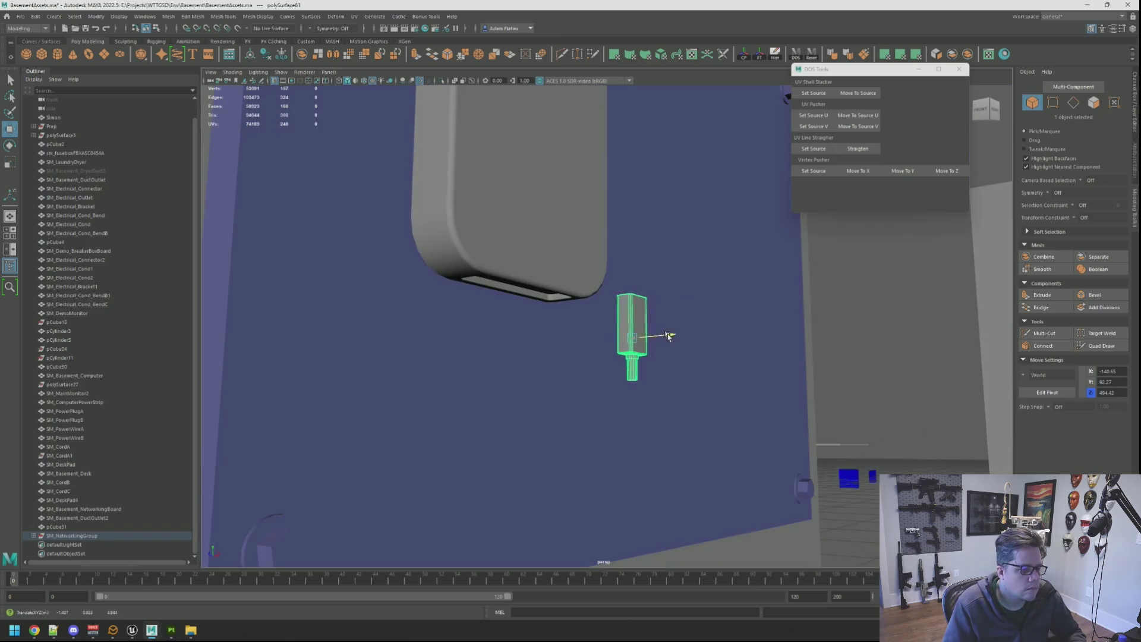
scroll(592, 329, up, 3)
mouse_move(592, 328)
alt+mouse_down()
mouse_move(752, 329)
mouse_move(597, 341)
mouse_move(566, 309)
mouse_move(523, 316)
mouse_move(568, 318)
mouse_move(621, 295)
mouse_move(601, 272)
alt+mouse_up()
scroll(648, 335, up, 3)
scroll(739, 311, down, 3)
mouse_move(601, 273)
alt+mouse_down()
mouse_move(528, 294)
mouse_move(603, 295)
alt+mouse_up()
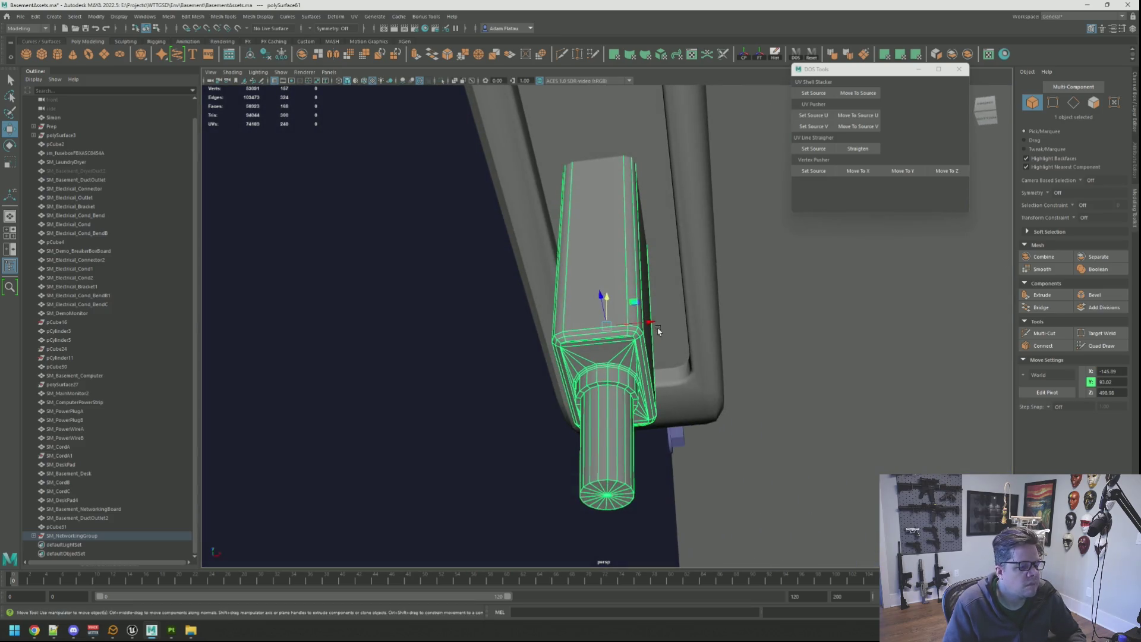
mouse_move(659, 322)
mouse_down()
mouse_move(624, 326)
mouse_move(614, 281)
mouse_move(669, 309)
mouse_move(612, 350)
mouse_up()
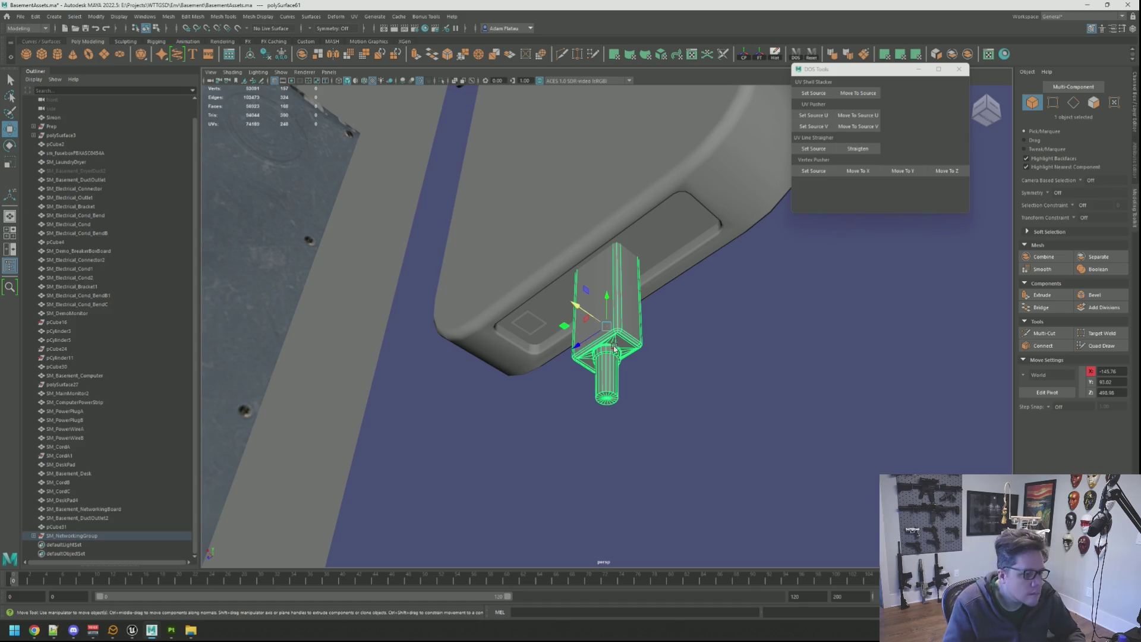
Switch the plug to vertex mode and grow the vertex selection across it.
alt+right_drag(613, 352, 677, 357)
mouse_move(677, 356)
alt+mouse_down()
mouse_move(620, 351)
mouse_move(616, 420)
alt+mouse_up()
right_drag(612, 381, 590, 469)
key(w)
mouse_move(654, 499)
alt+mouse_down()
mouse_move(597, 390)
mouse_move(612, 374)
mouse_move(623, 274)
mouse_move(630, 333)
alt+mouse_up()
key(f)
scroll(659, 404, down, 5)
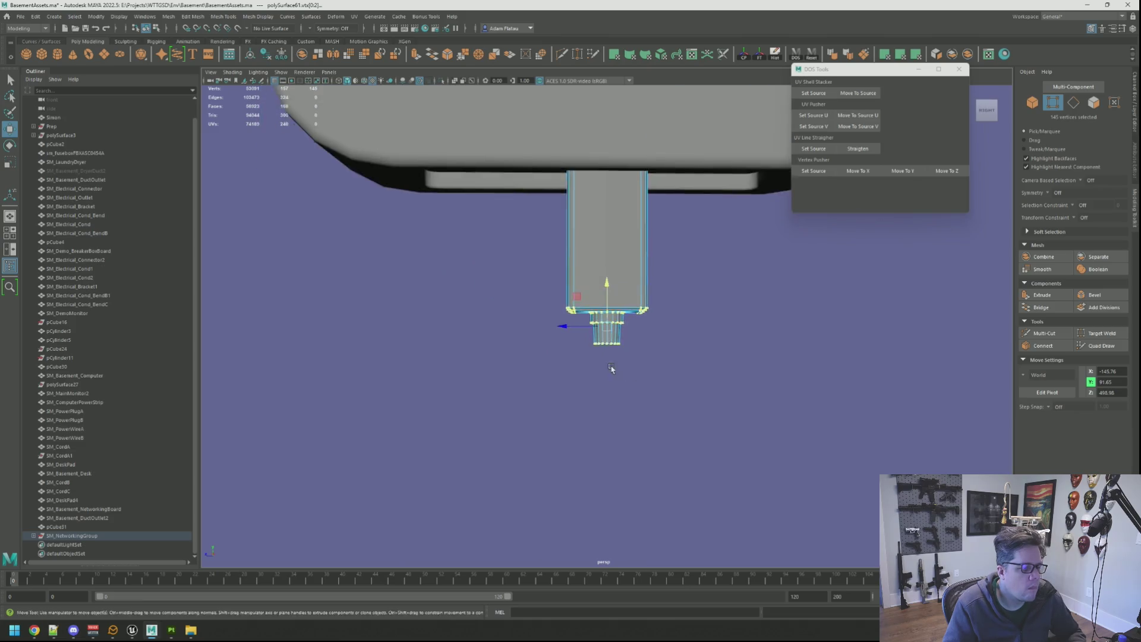
alt+drag(658, 387, 657, 364)
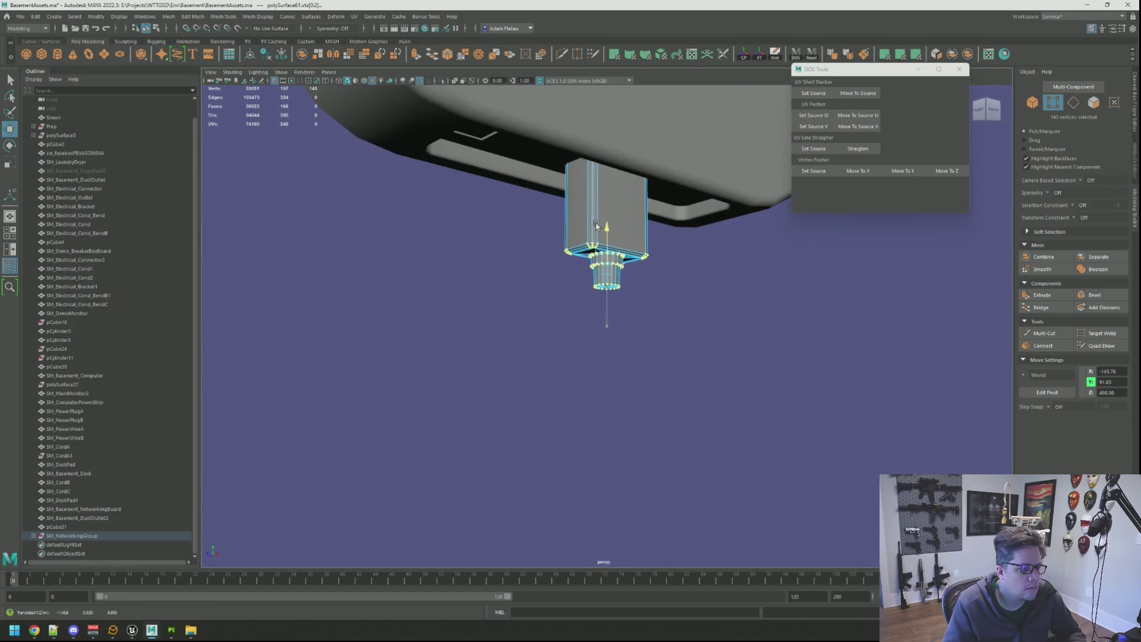
scroll(596, 233, down, 3)
mouse_move(610, 264)
alt+mouse_down()
mouse_move(509, 237)
mouse_move(525, 254)
mouse_move(569, 254)
alt+mouse_up()
scroll(502, 254, up, 5)
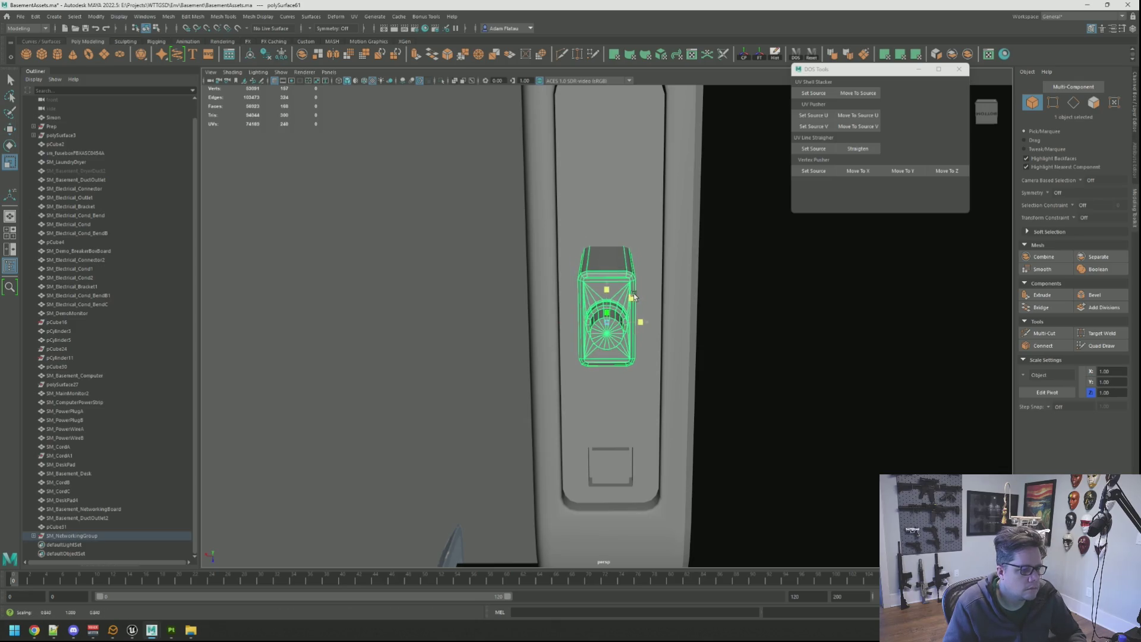
Shift the plug mesh slightly along Y so it sits centred in the box's front port.
mouse_move(635, 304)
alt+mouse_down()
mouse_move(641, 315)
mouse_move(615, 318)
mouse_move(700, 333)
alt+mouse_up()
alt+drag(605, 237, 605, 288)
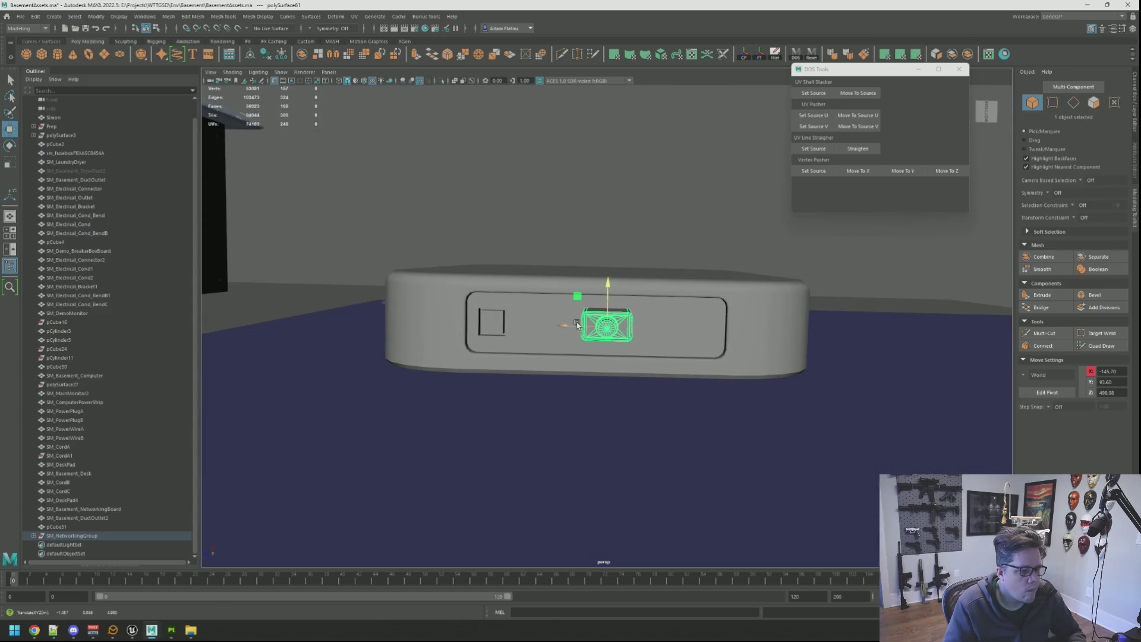
mouse_move(651, 323)
alt+mouse_down()
mouse_move(683, 367)
mouse_move(619, 357)
mouse_move(643, 339)
mouse_move(654, 379)
mouse_move(646, 334)
mouse_move(668, 339)
mouse_move(658, 361)
mouse_move(650, 323)
mouse_move(733, 374)
mouse_move(743, 362)
alt+mouse_up()
scroll(683, 337, up, 5)
scroll(617, 357, up, 4)
mouse_move(608, 356)
mouse_down()
mouse_move(626, 326)
mouse_move(666, 330)
mouse_up()
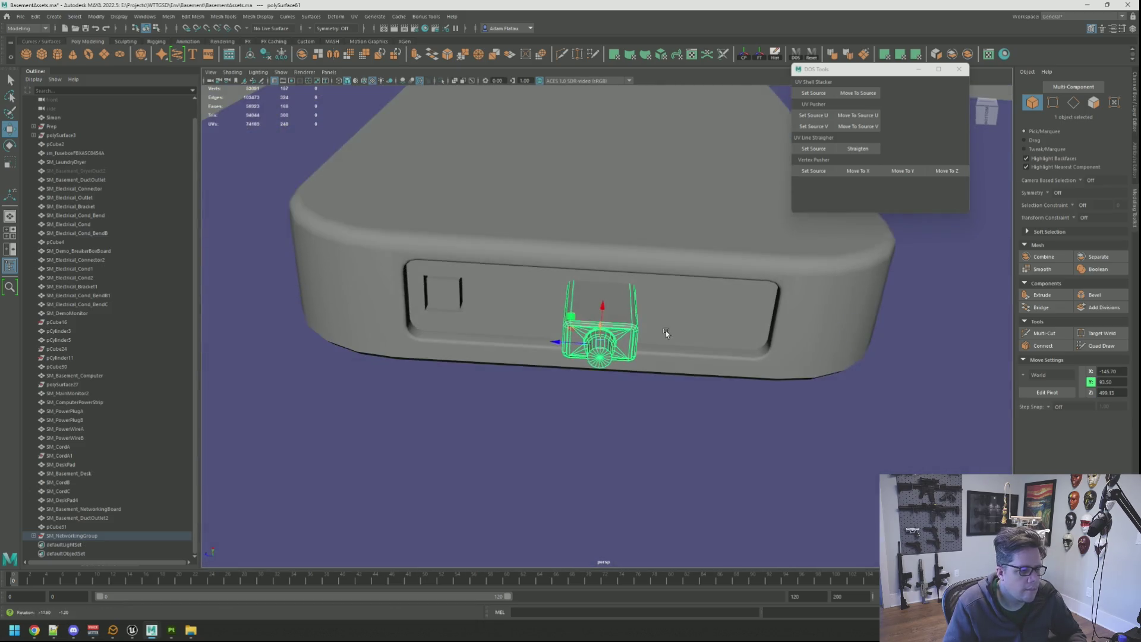
scroll(665, 330, up, 5)
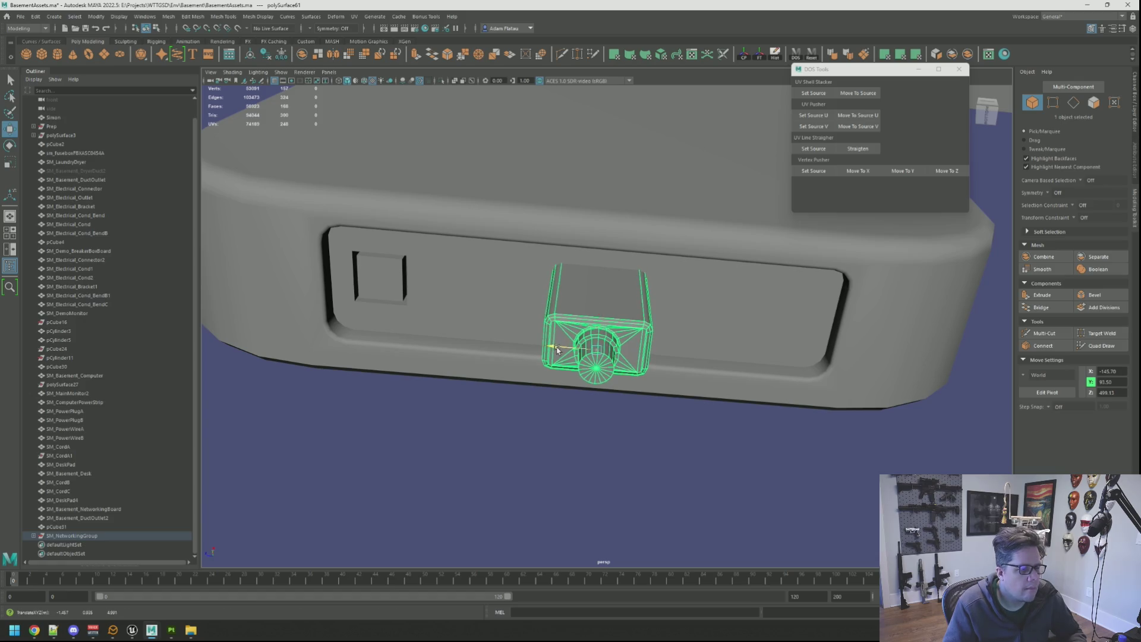
scroll(672, 350, down, 5)
alt+drag(671, 350, 693, 287)
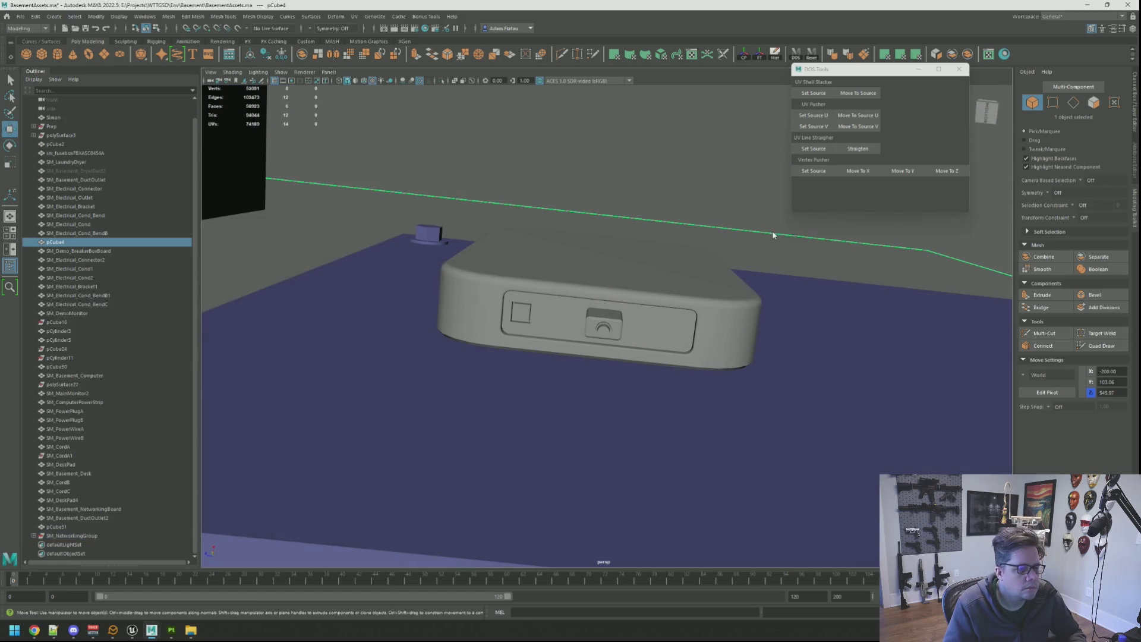
click(754, 224)
mouse_move(753, 224)
alt+mouse_down()
mouse_move(660, 262)
mouse_move(607, 354)
mouse_move(628, 328)
alt+mouse_up()
click(633, 306)
scroll(633, 307, up, 3)
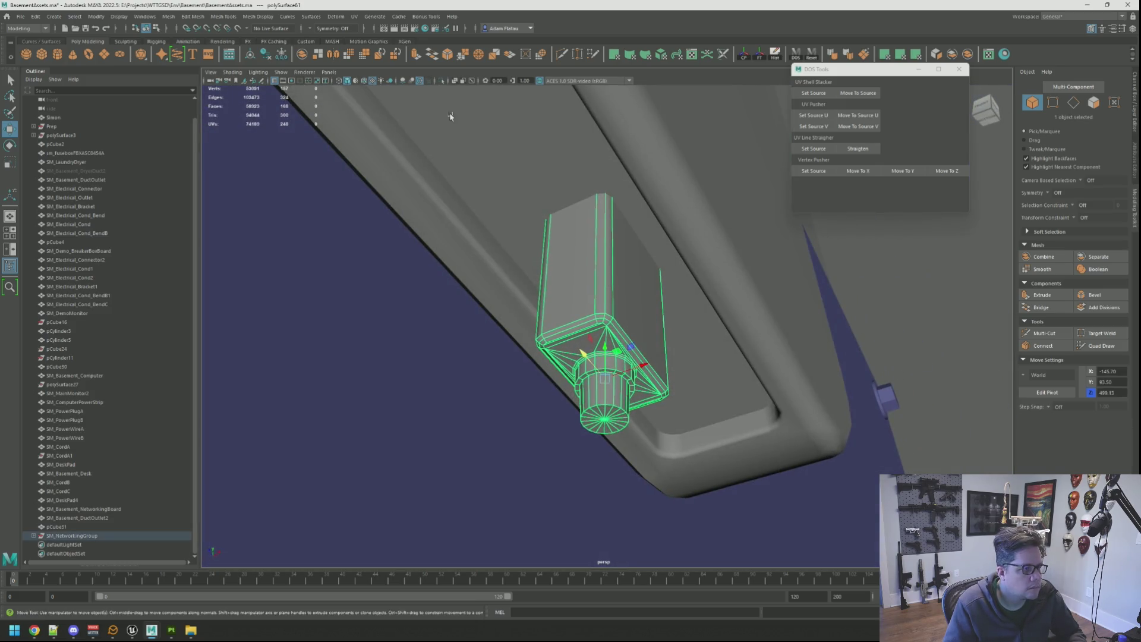
click(441, 81)
click(772, 189)
mouse_move(772, 189)
alt+mouse_down()
mouse_move(673, 252)
mouse_move(584, 250)
alt+mouse_up()
click(703, 314)
mouse_move(703, 314)
alt+mouse_down()
mouse_move(662, 319)
mouse_move(679, 292)
mouse_move(803, 287)
alt+mouse_up()
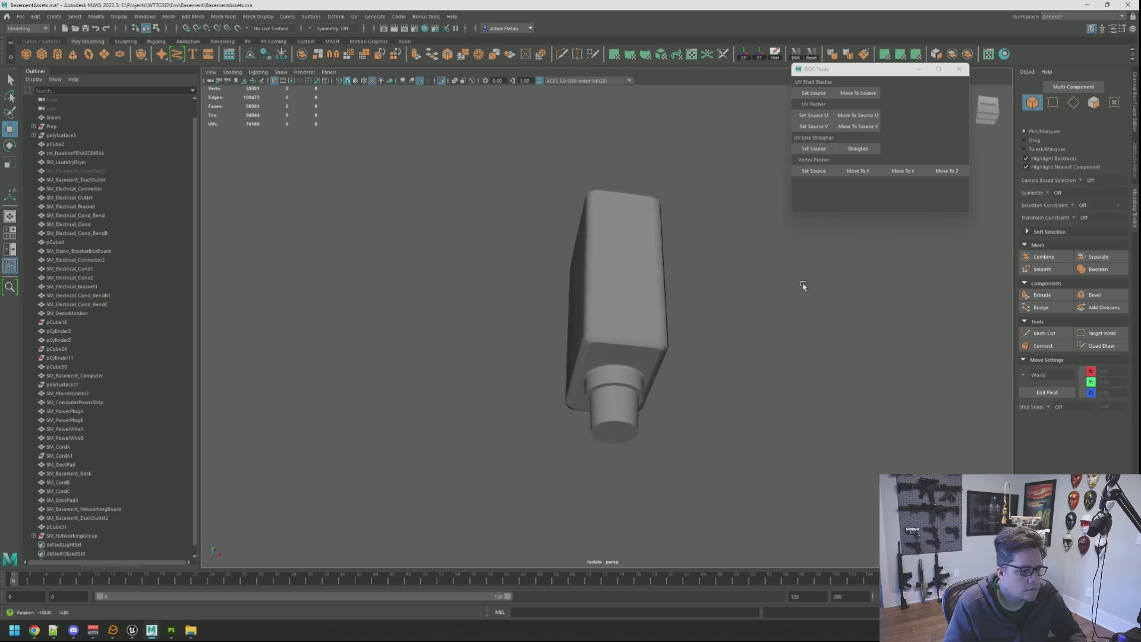
mouse_move(724, 307)
alt+mouse_down()
mouse_move(675, 291)
mouse_move(597, 304)
mouse_move(601, 292)
mouse_move(561, 290)
alt+mouse_up()
scroll(676, 290, up, 5)
scroll(672, 295, down, 5)
click(602, 291)
key(q)
key(F10)
scroll(578, 292, up, 2)
scroll(561, 290, up, 3)
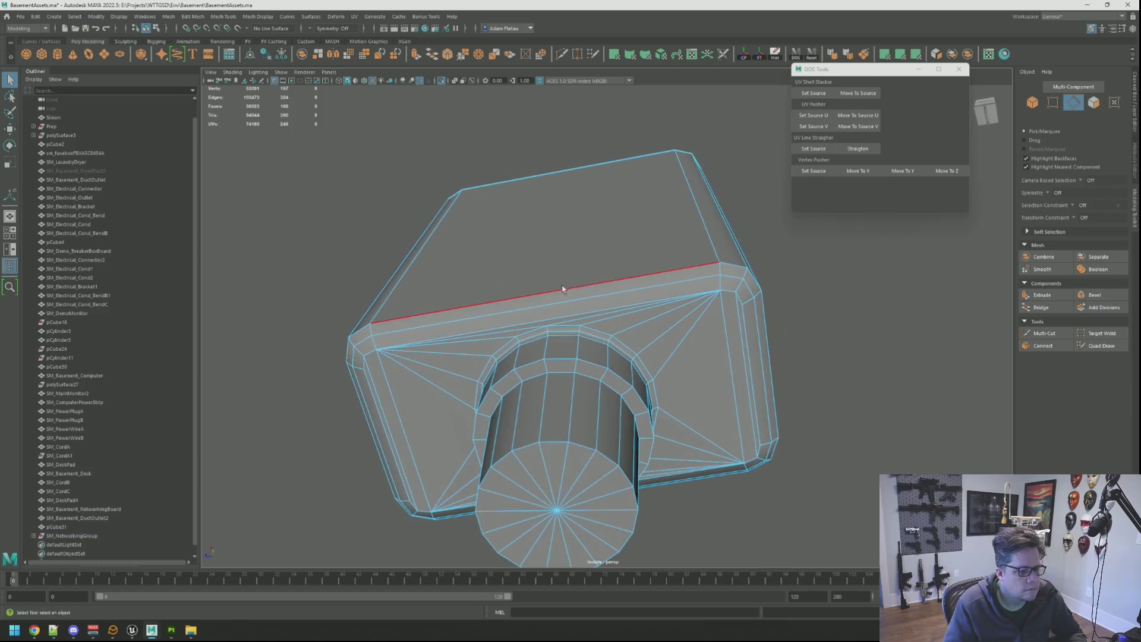
right_drag(810, 276, 810, 276)
mouse_move(783, 288)
alt+mouse_down()
mouse_move(731, 305)
mouse_move(742, 323)
alt+mouse_up()
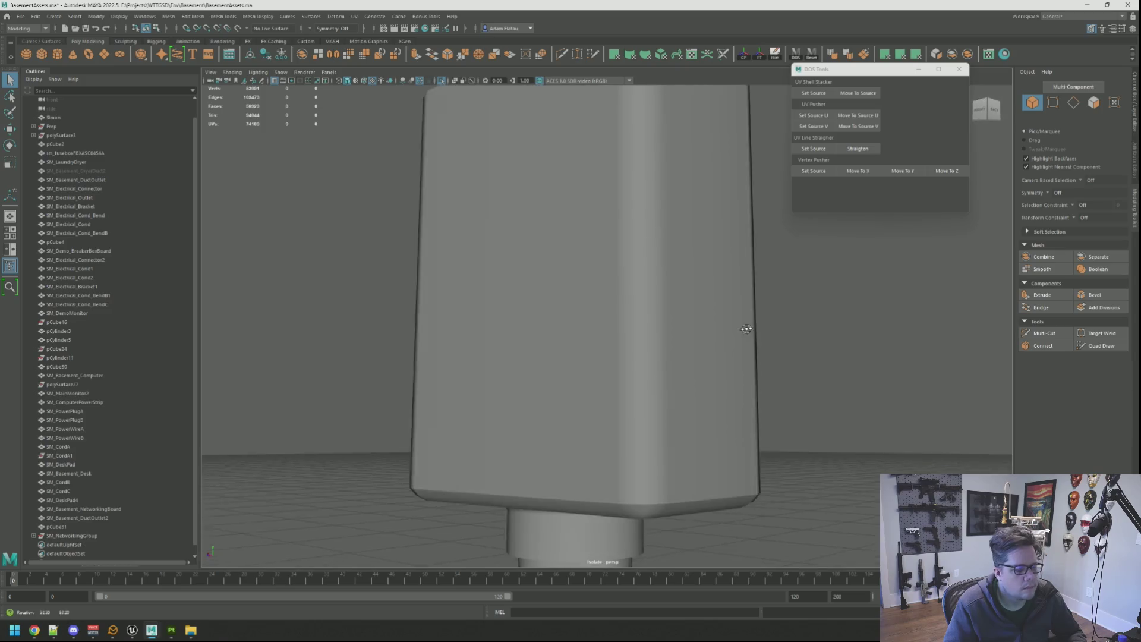
scroll(456, 144, down, 8)
click(439, 79)
scroll(619, 213, up, 5)
scroll(619, 213, down, 3)
mouse_move(618, 213)
alt+mouse_down()
mouse_move(623, 275)
mouse_move(661, 277)
mouse_move(647, 273)
alt+mouse_up()
scroll(664, 266, up, 3)
scroll(665, 267, up, 3)
click(680, 289)
scroll(649, 286, up, 3)
Multi-Cut a new edge into the pCube31 front panel through the plug port.
scroll(651, 274, down, 3)
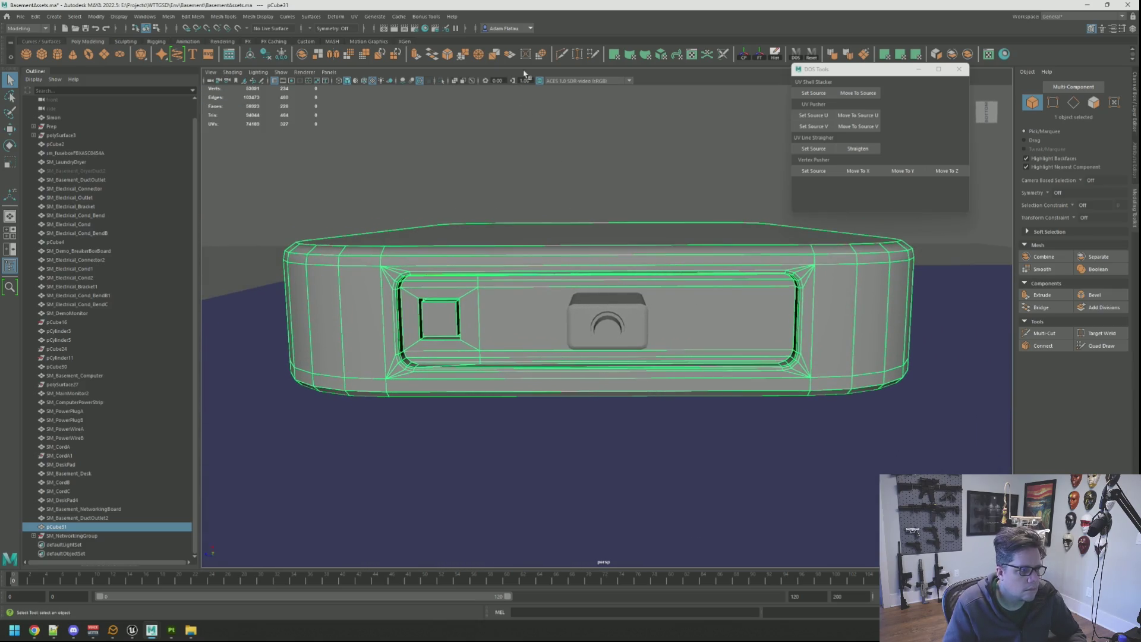
click(562, 56)
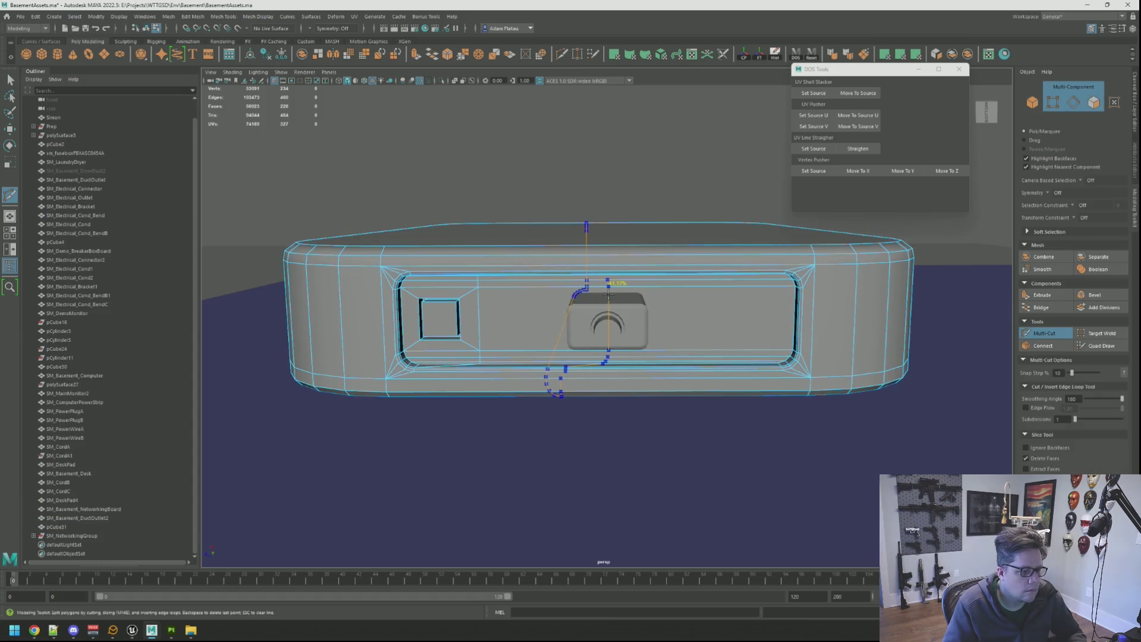
mouse_move(605, 262)
alt+mouse_down()
mouse_move(624, 250)
mouse_move(606, 262)
mouse_move(612, 250)
mouse_move(612, 267)
alt+mouse_up()
scroll(612, 271, up, 3)
scroll(612, 271, up, 5)
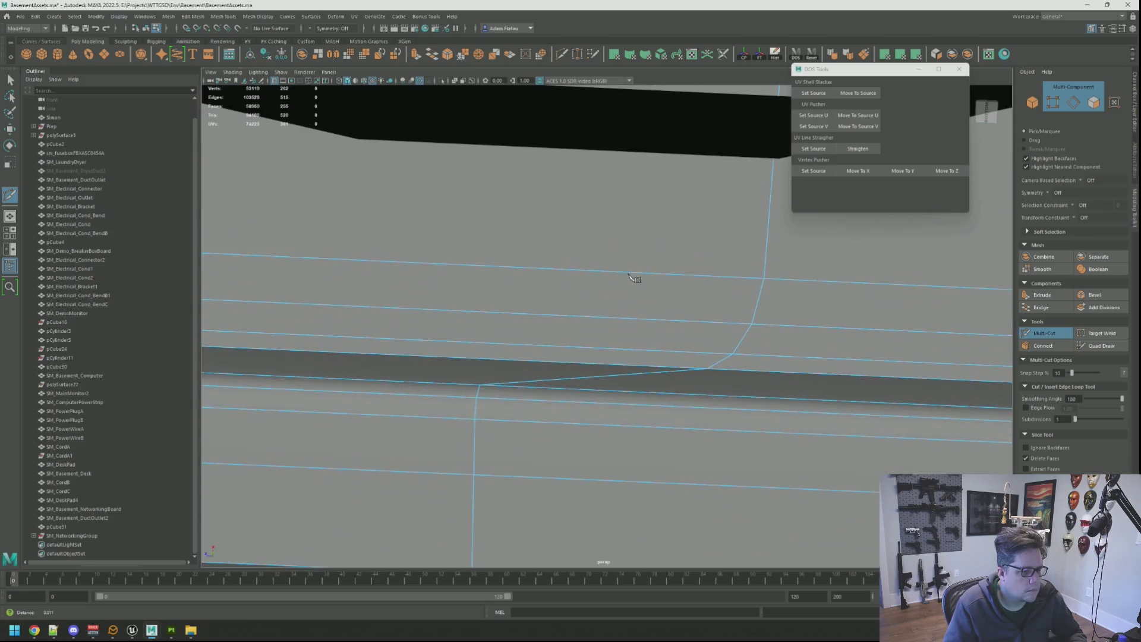
scroll(613, 273, down, 6)
scroll(615, 278, up, 3)
scroll(618, 276, up, 4)
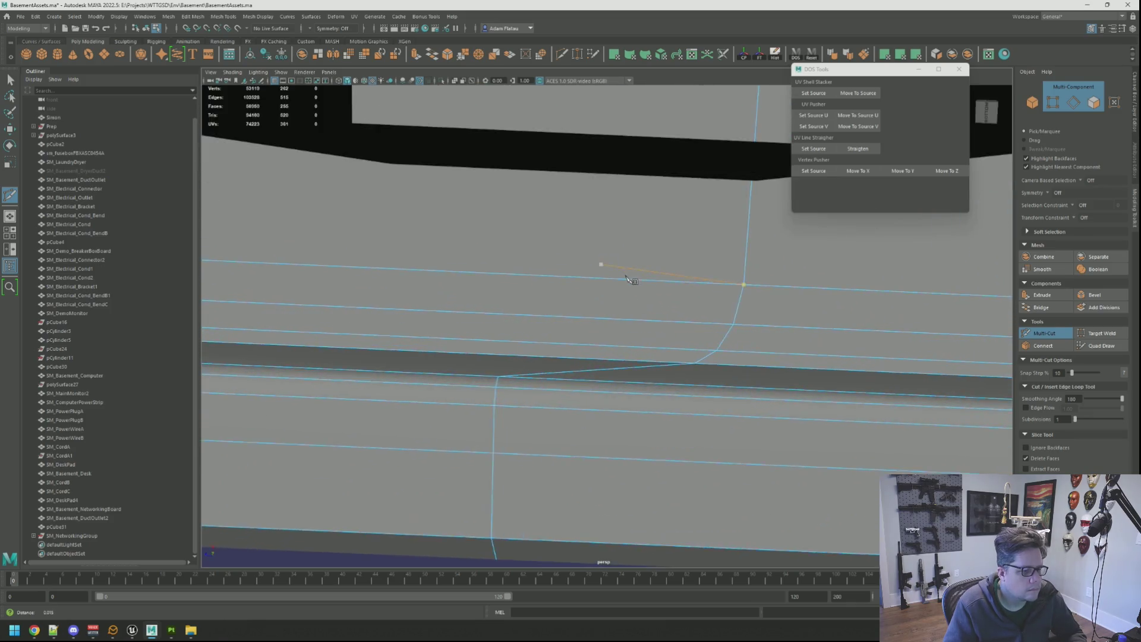
scroll(633, 283, down, 4)
key(q)
Align the new cut's vertices to a reference vertex with Vertex Pusher Move To Z.
right_drag(625, 316, 618, 296)
click(570, 349)
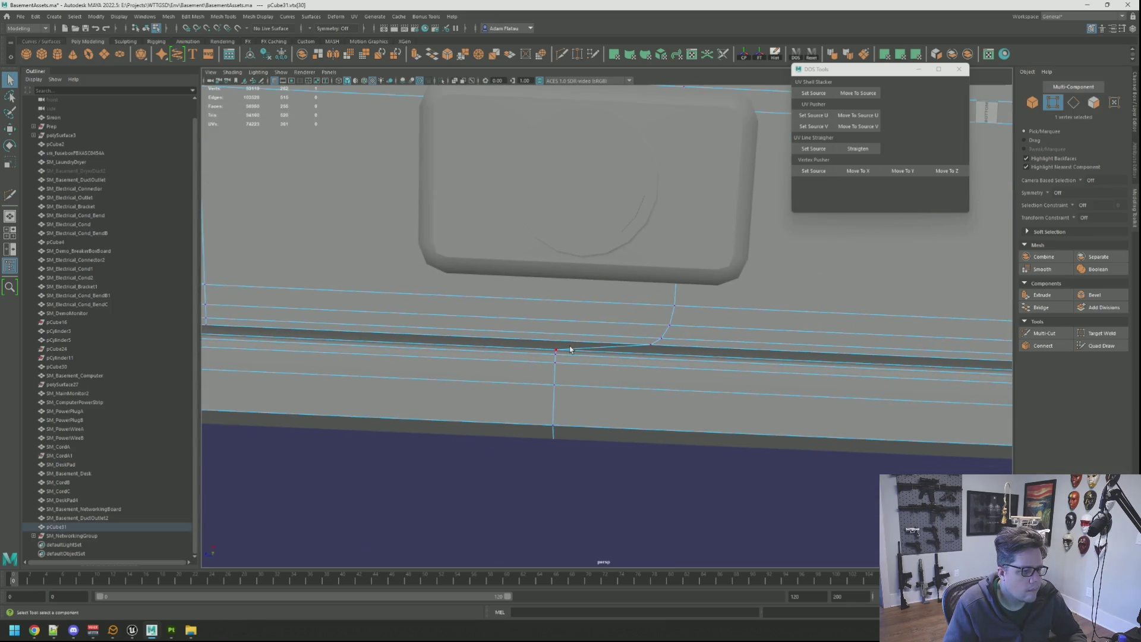
click(816, 171)
click(649, 345)
shift+click(675, 306)
scroll(689, 310, down, 5)
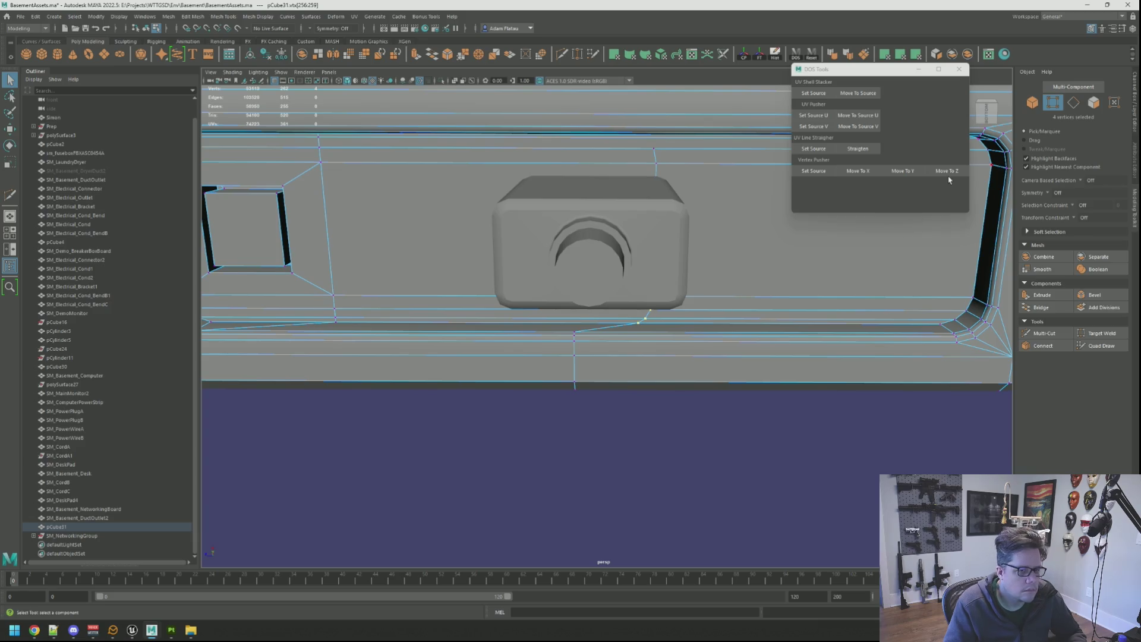
click(947, 171)
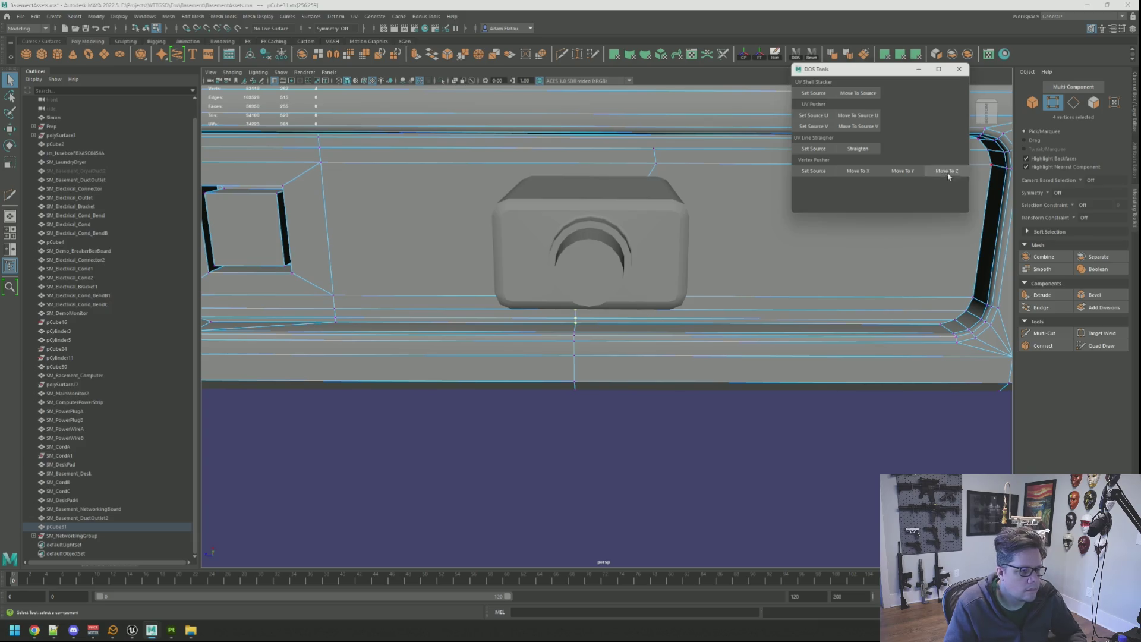
Select the stray edge loop, excluding two edges, and delete the extra edges.
mouse_move(565, 344)
right_down()
mouse_move(555, 357)
mouse_move(566, 319)
right_up()
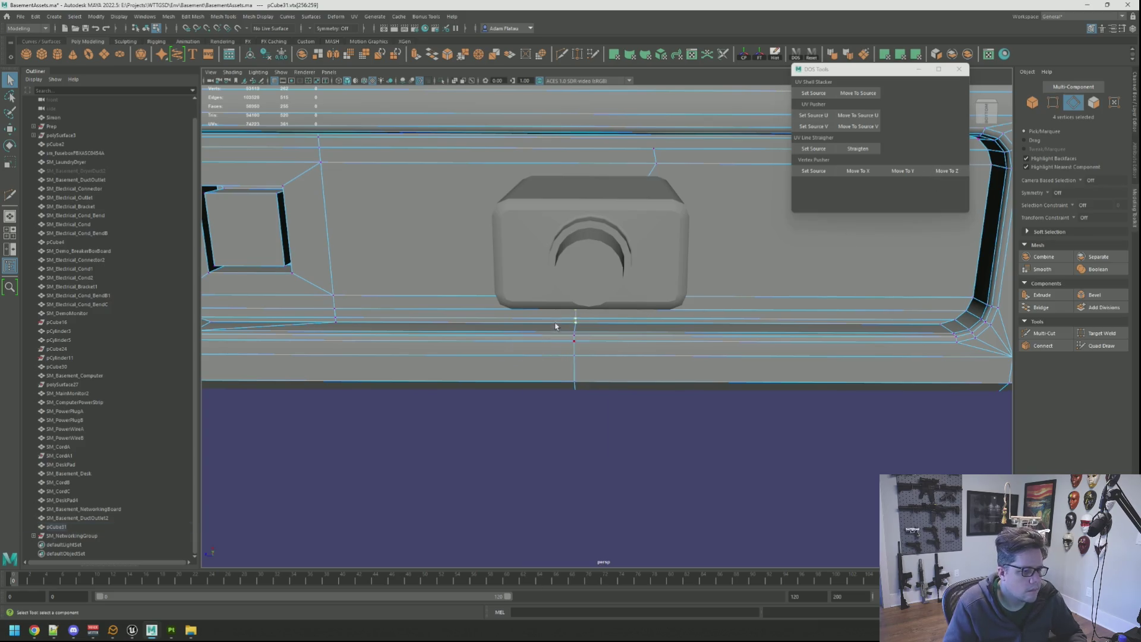
double_click(576, 373)
mouse_move(576, 372)
alt+mouse_down()
mouse_move(599, 332)
mouse_move(580, 286)
mouse_move(563, 306)
alt+mouse_up()
mouse_move(563, 305)
alt+right_down()
mouse_move(594, 312)
mouse_move(604, 331)
alt+right_up()
alt+drag(604, 331, 563, 334)
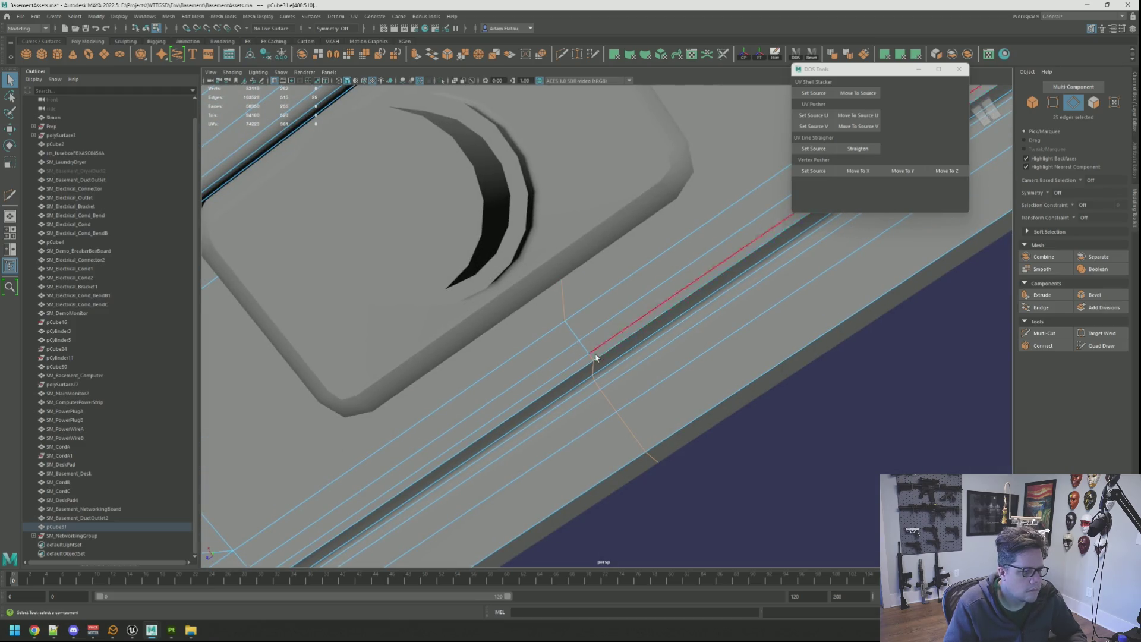
alt+drag(591, 357, 600, 321)
ctrl+click(573, 353)
mouse_move(676, 309)
alt+mouse_down()
mouse_move(611, 321)
mouse_move(614, 330)
mouse_move(634, 298)
mouse_move(700, 384)
alt+mouse_up()
ctrl+click(665, 263)
key(f)
shift+right_drag(701, 385, 673, 399)
alt+drag(673, 398, 657, 332)
mouse_move(658, 331)
alt+right_down()
mouse_move(632, 330)
mouse_move(584, 358)
alt+right_up()
scroll(626, 335, up, 6)
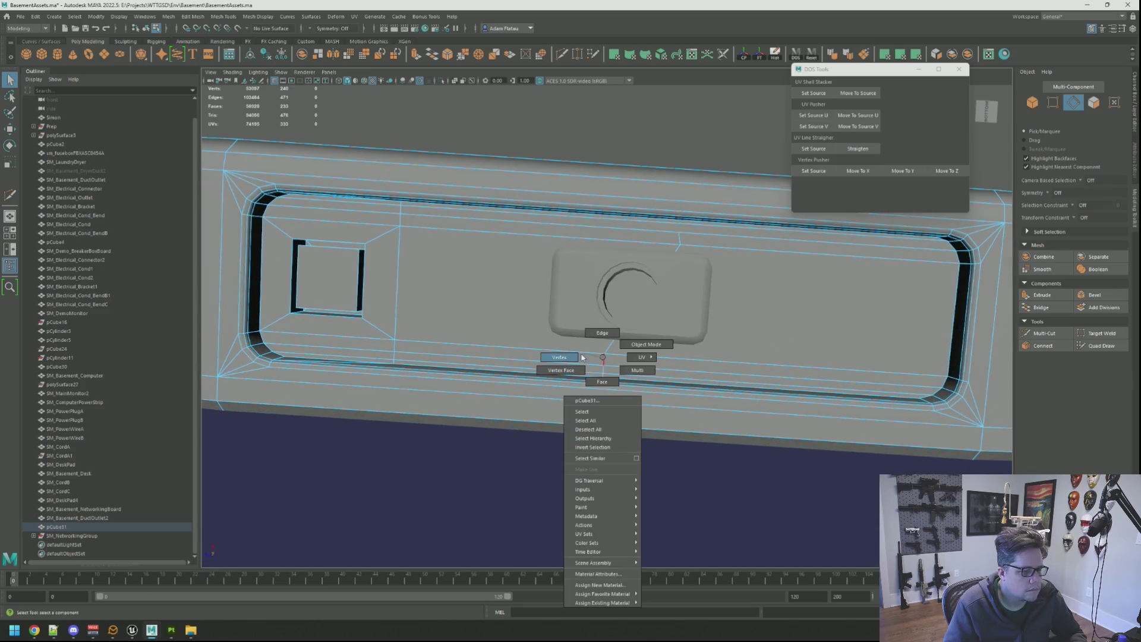
Add the top-edge vertex and straighten the column along Z into a vertical line.
click(602, 376)
scroll(604, 379, up, 4)
mouse_move(624, 343)
alt+mouse_down()
mouse_move(611, 357)
mouse_move(759, 228)
mouse_move(641, 296)
mouse_move(667, 296)
mouse_move(652, 309)
mouse_move(606, 307)
mouse_move(663, 293)
mouse_move(652, 282)
mouse_move(618, 302)
alt+mouse_up()
shift+click(571, 254)
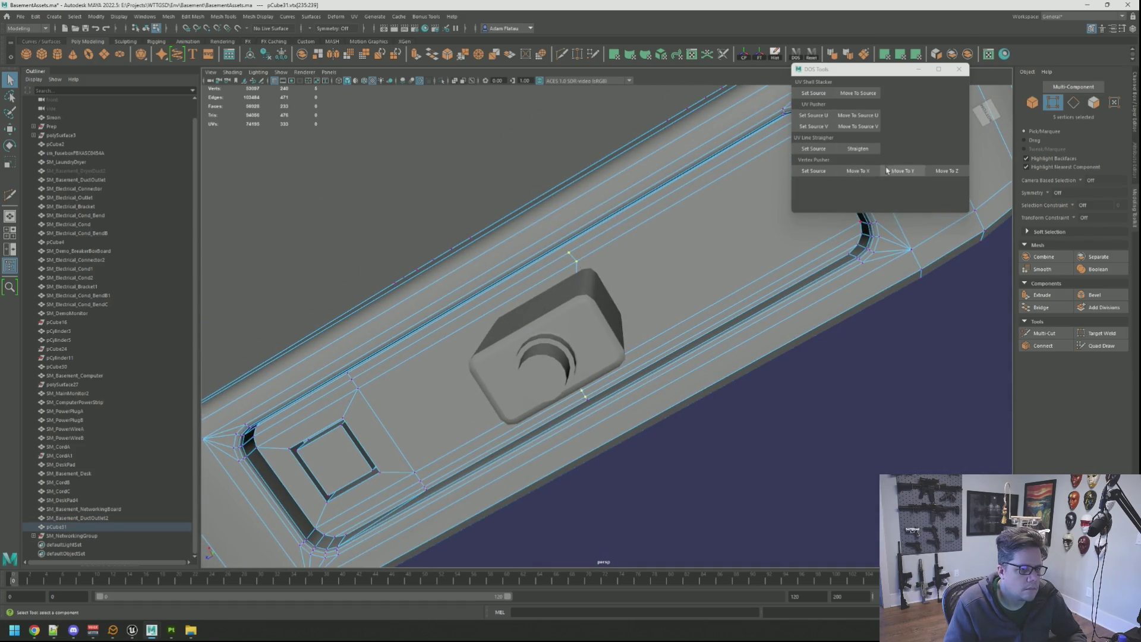
click(941, 173)
alt+drag(701, 250, 621, 277)
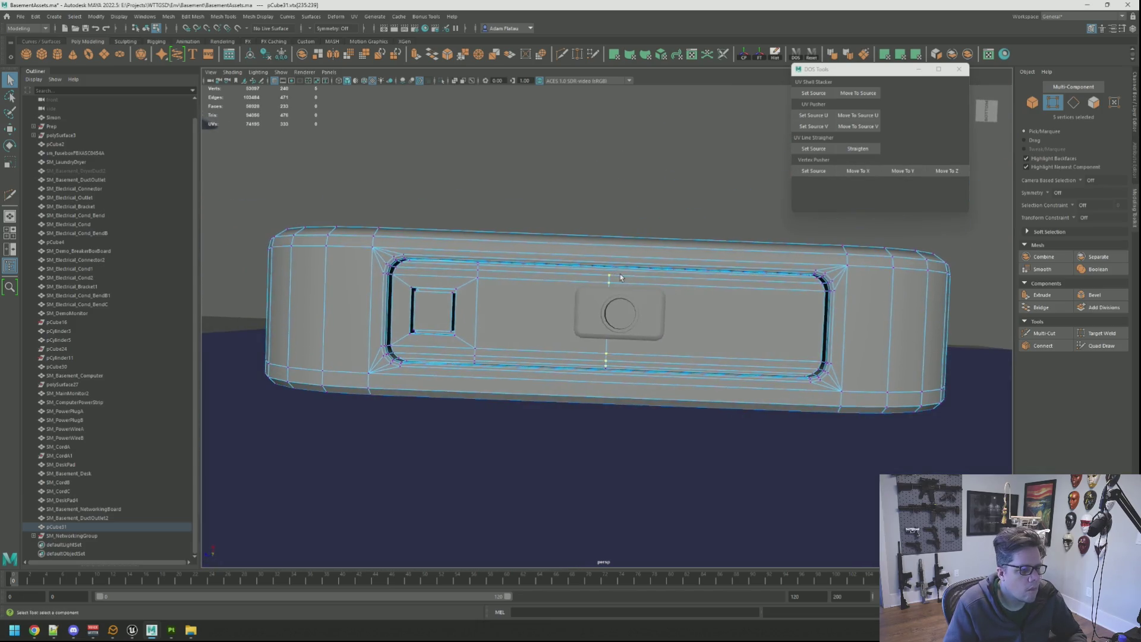
scroll(616, 274, up, 3)
key(F8)
Move polySurface61 toward the box front and slightly left in the top view.
click(602, 309)
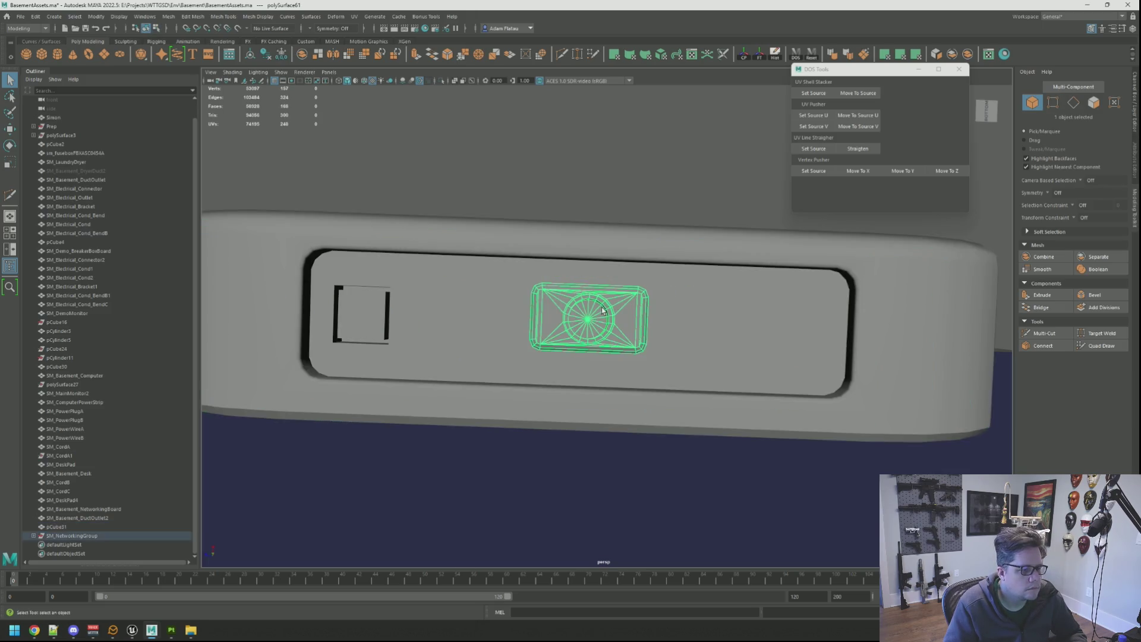
key(f)
scroll(602, 309, down, 5)
key(w)
key(space)
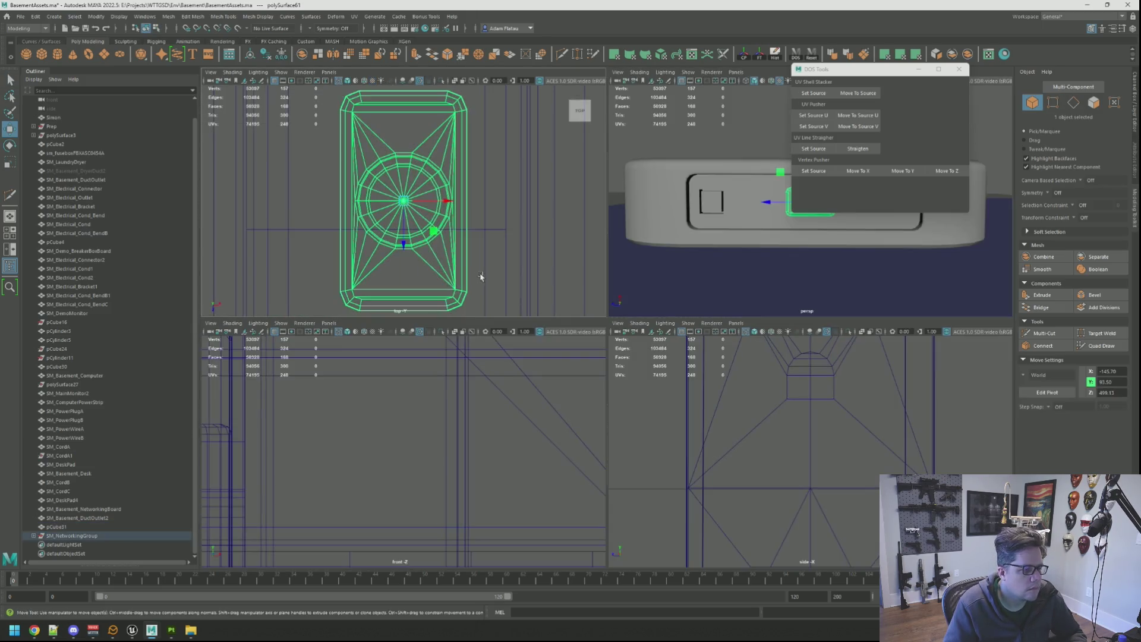
key(space)
drag(599, 365, 607, 416)
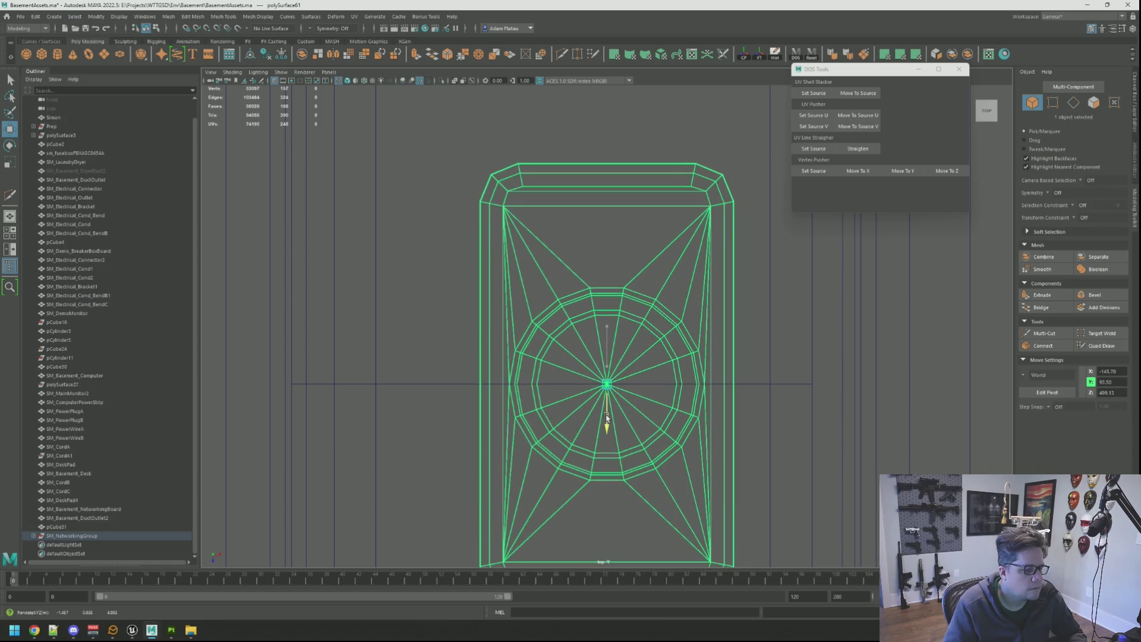
scroll(727, 361, down, 5)
scroll(708, 351, up, 3)
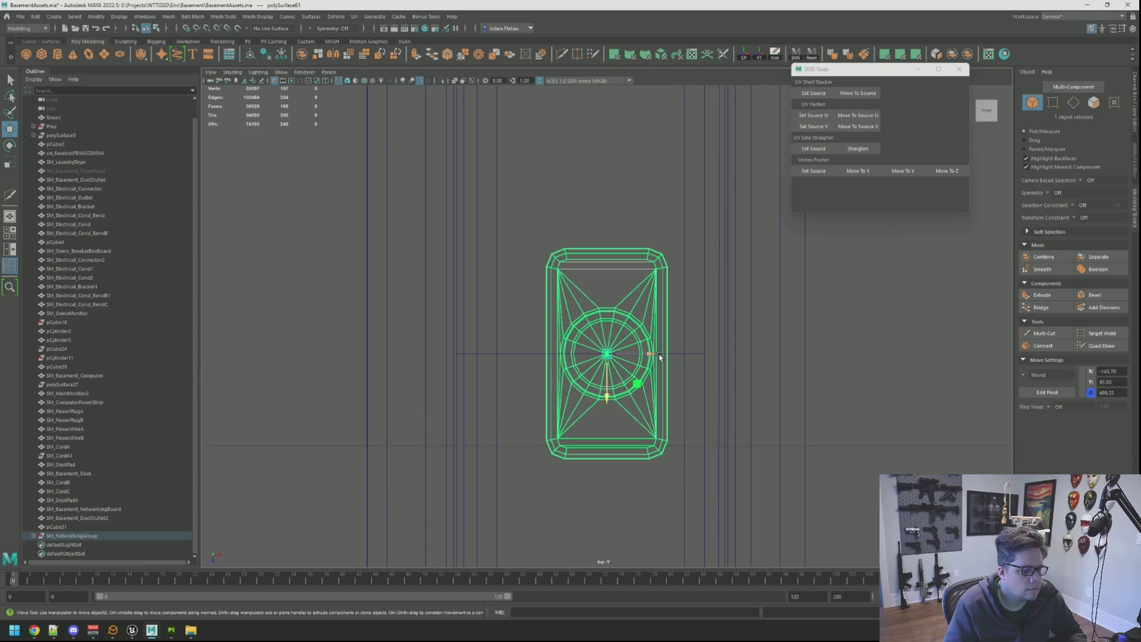
drag(641, 355, 640, 356)
Return to the perspective view and select pCube31.
key(space)
key(space)
scroll(734, 252, down, 3)
scroll(648, 283, up, 3)
mouse_move(648, 283)
alt+mouse_down()
mouse_move(675, 301)
mouse_move(654, 298)
alt+mouse_up()
click(666, 301)
scroll(649, 294, down, 2)
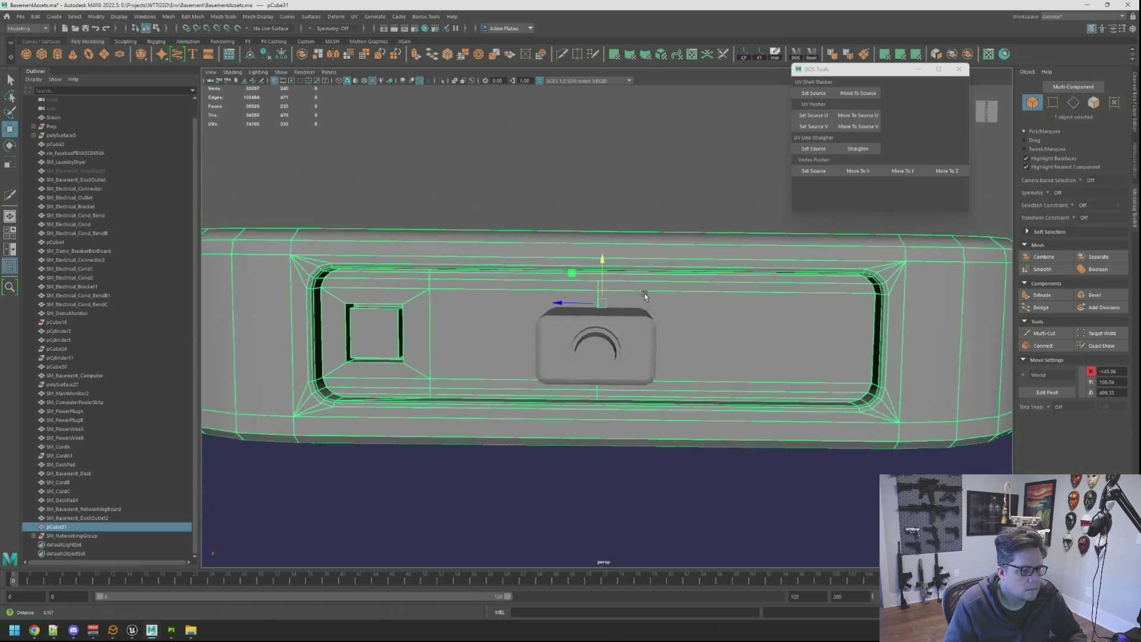
scroll(644, 294, up, 2)
Cut an edge right of the plug button and scale its vertices flat vertically.
click(1027, 334)
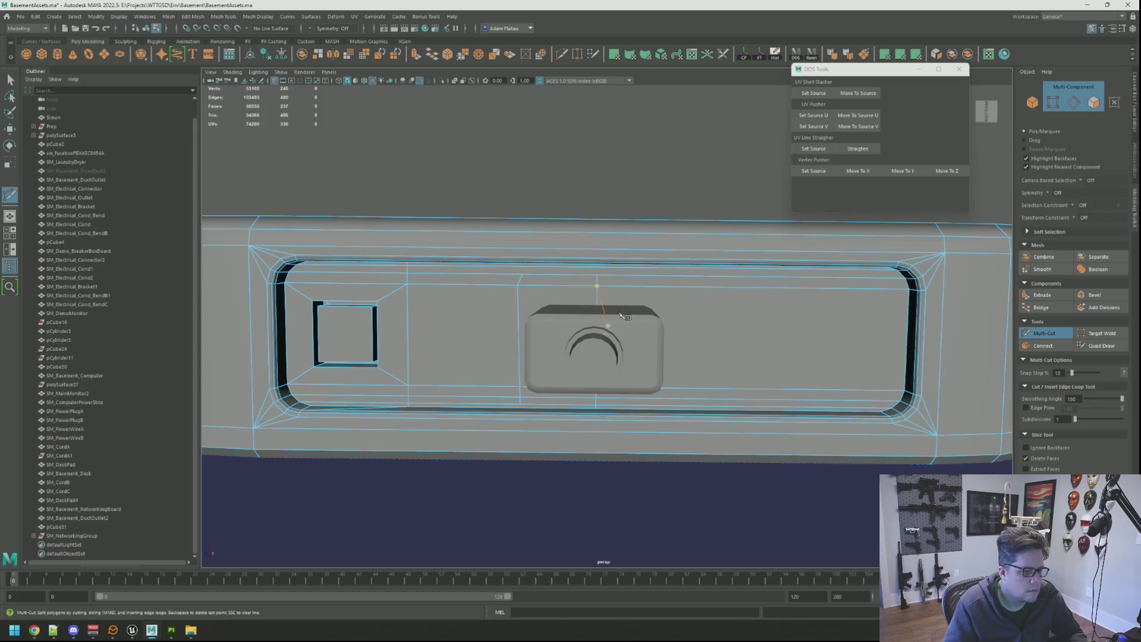
mouse_move(672, 288)
alt+mouse_down()
mouse_move(675, 316)
mouse_move(672, 287)
alt+mouse_up()
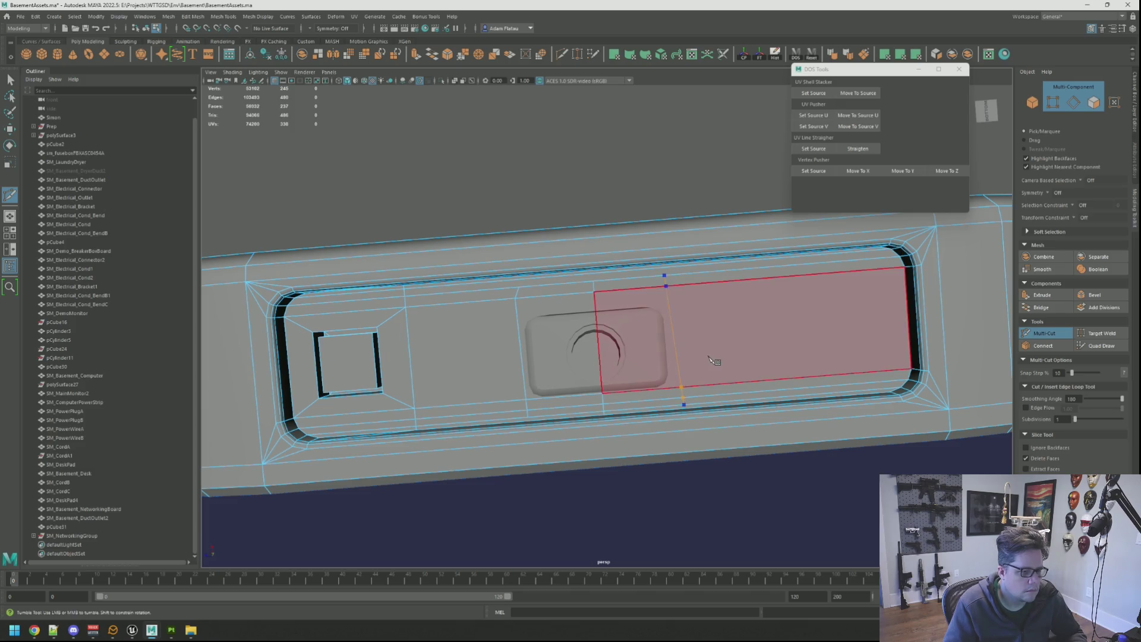
key(q)
click(683, 319)
right_click(694, 325)
click(658, 325)
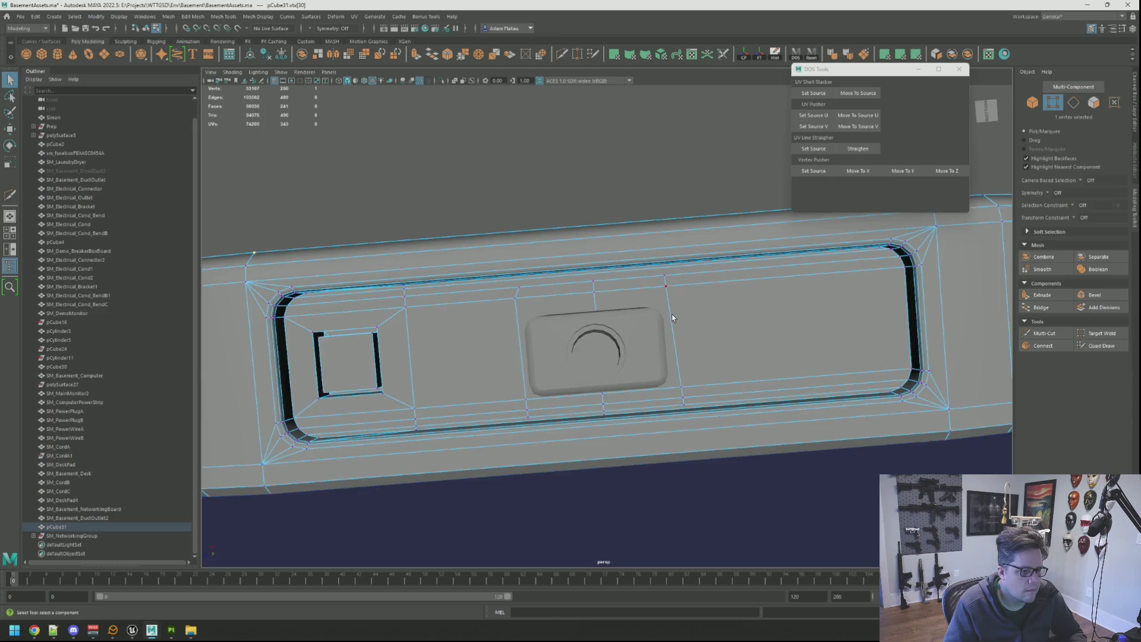
alt+drag(672, 314, 679, 319)
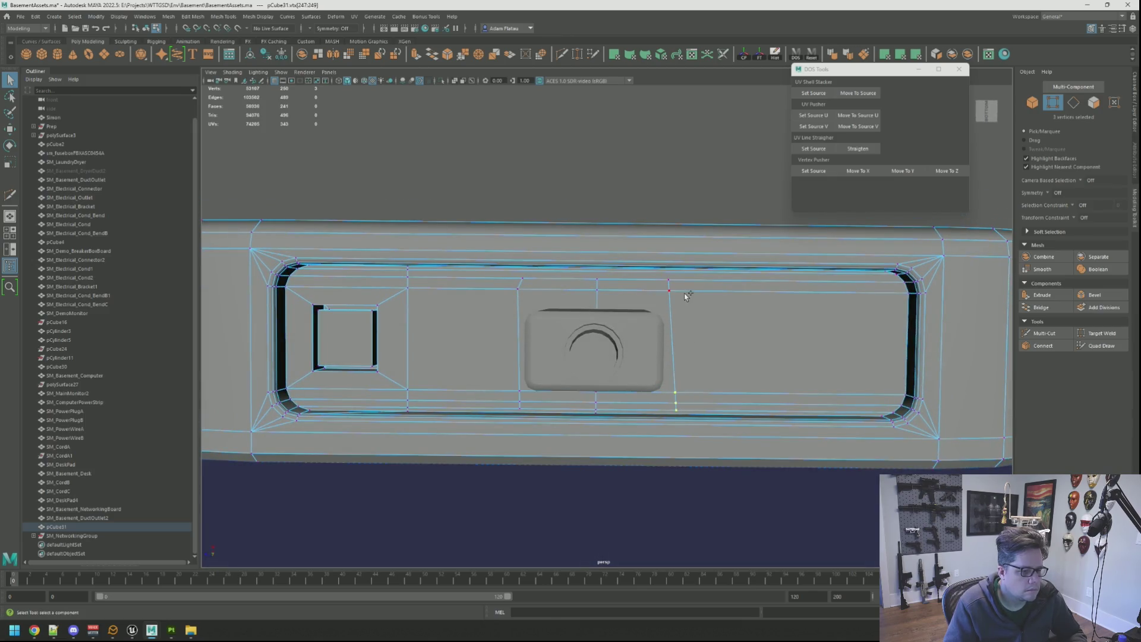
shift+click(670, 280)
key(r)
drag(630, 346, 733, 338)
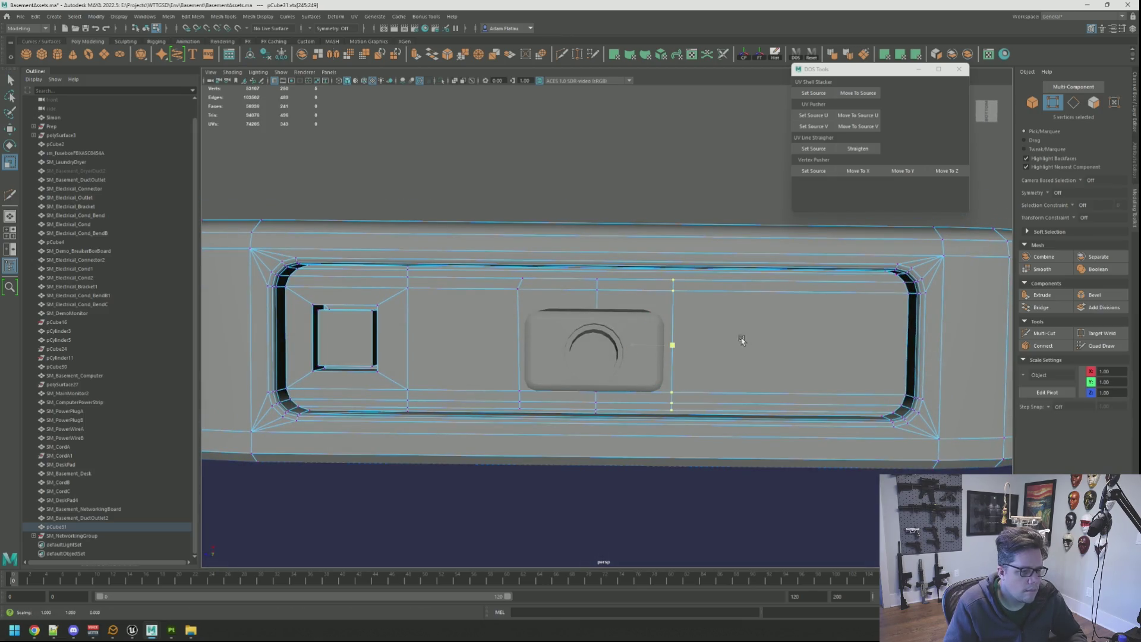
key(q)
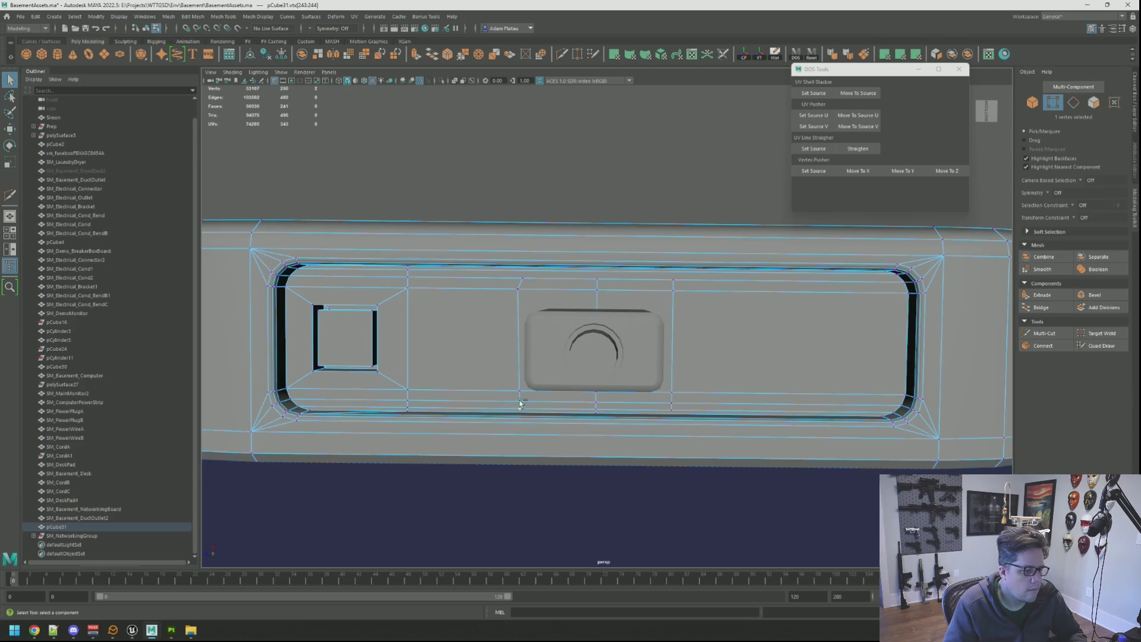
Scale the left cut's vertices to zero horizontally to straighten it.
shift+click(521, 282)
key(r)
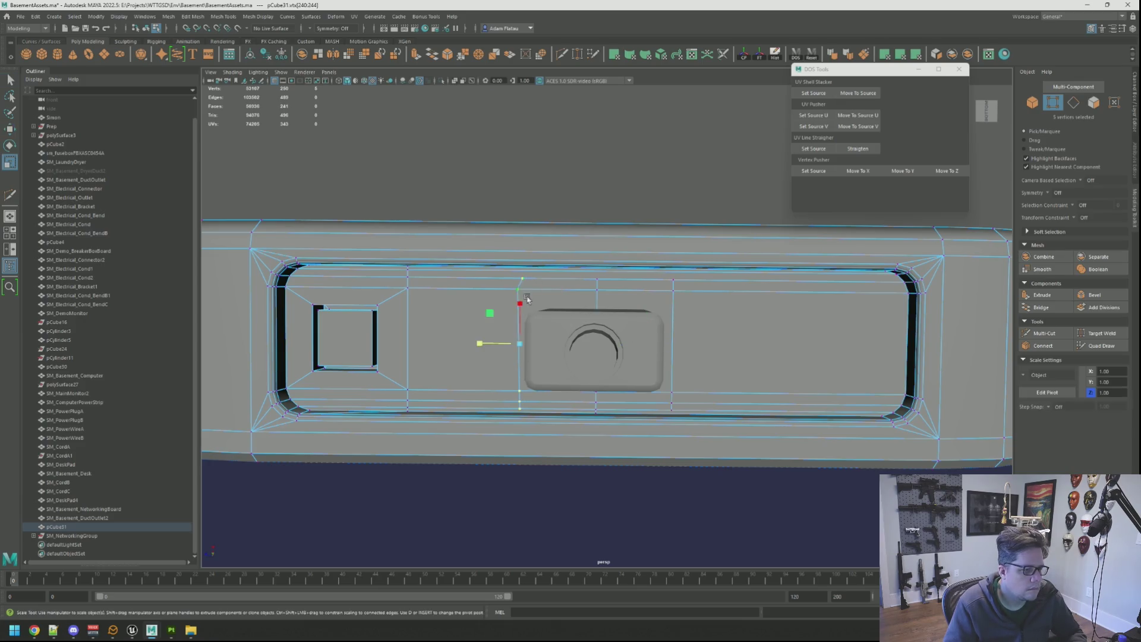
drag(476, 345, 719, 337)
key(space)
key(space)
key(space)
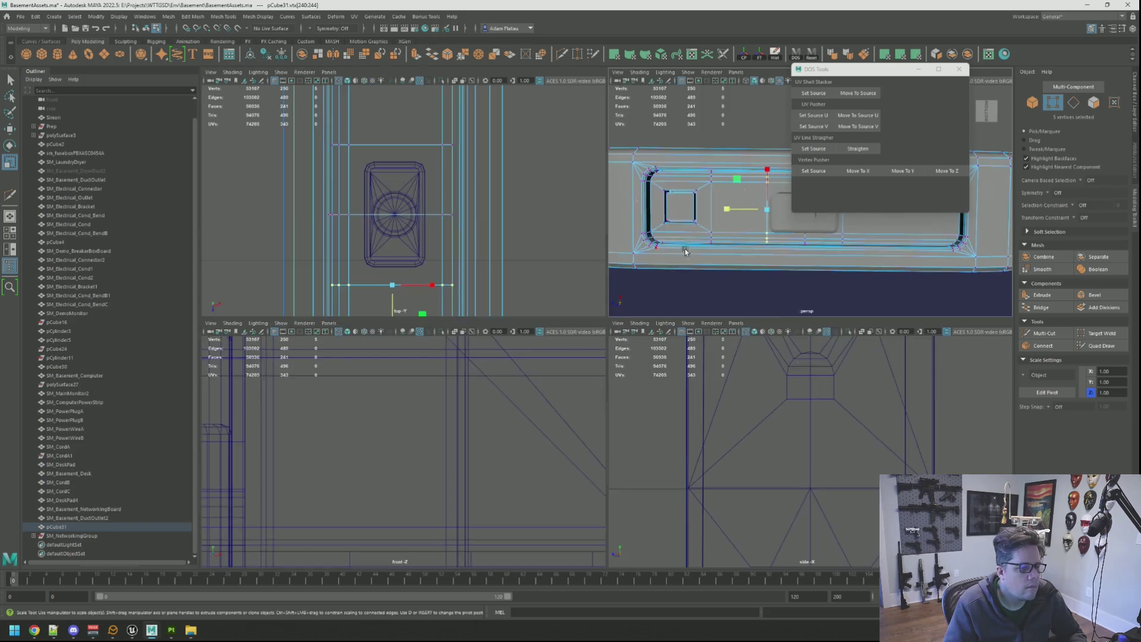
Set the port as Vertex Pusher source and Move To Y the row below onto its bottom edge.
key(w)
scroll(535, 249, down, 5)
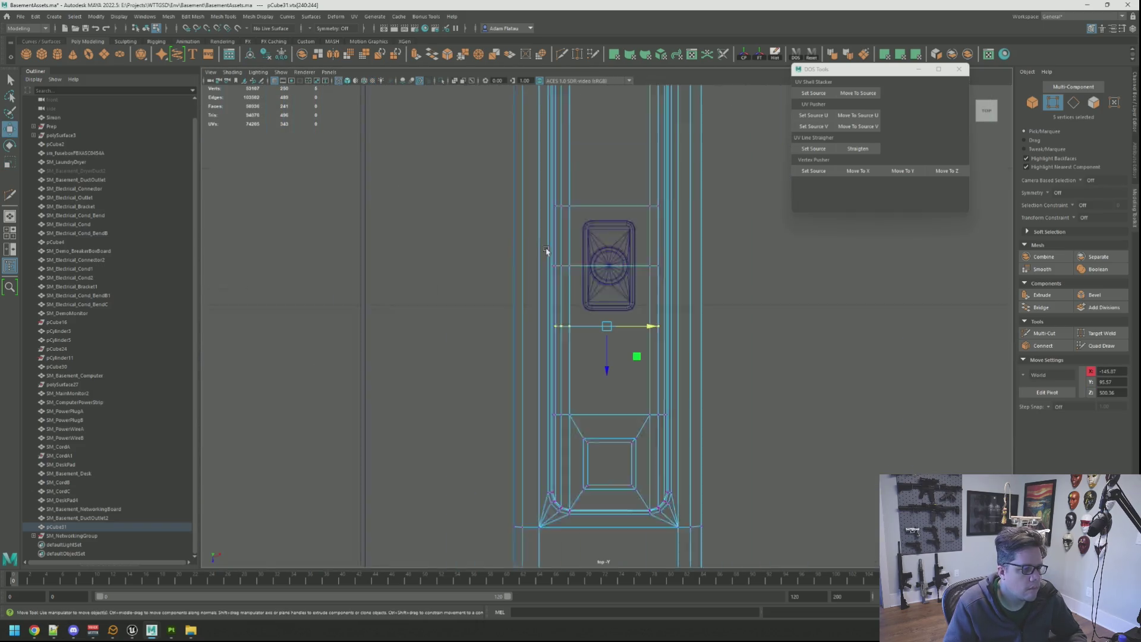
scroll(595, 261, up, 4)
scroll(654, 309, up, 4)
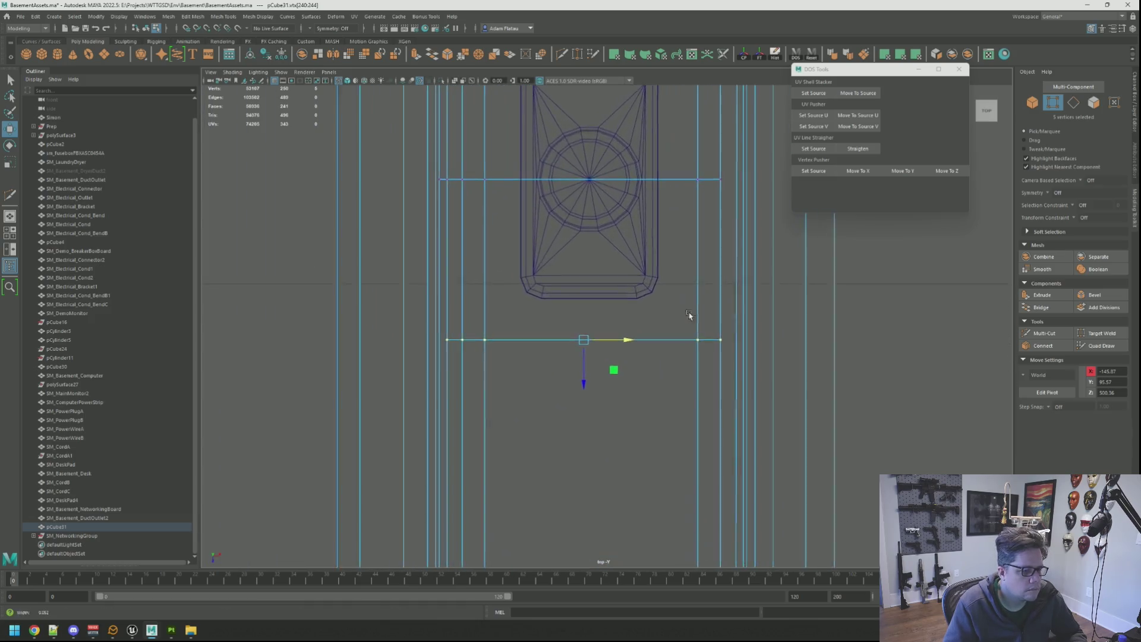
mouse_move(619, 334)
right_down()
mouse_move(651, 324)
mouse_move(565, 389)
mouse_move(428, 382)
right_up()
click(614, 343)
click(816, 171)
click(613, 389)
drag(427, 376, 740, 421)
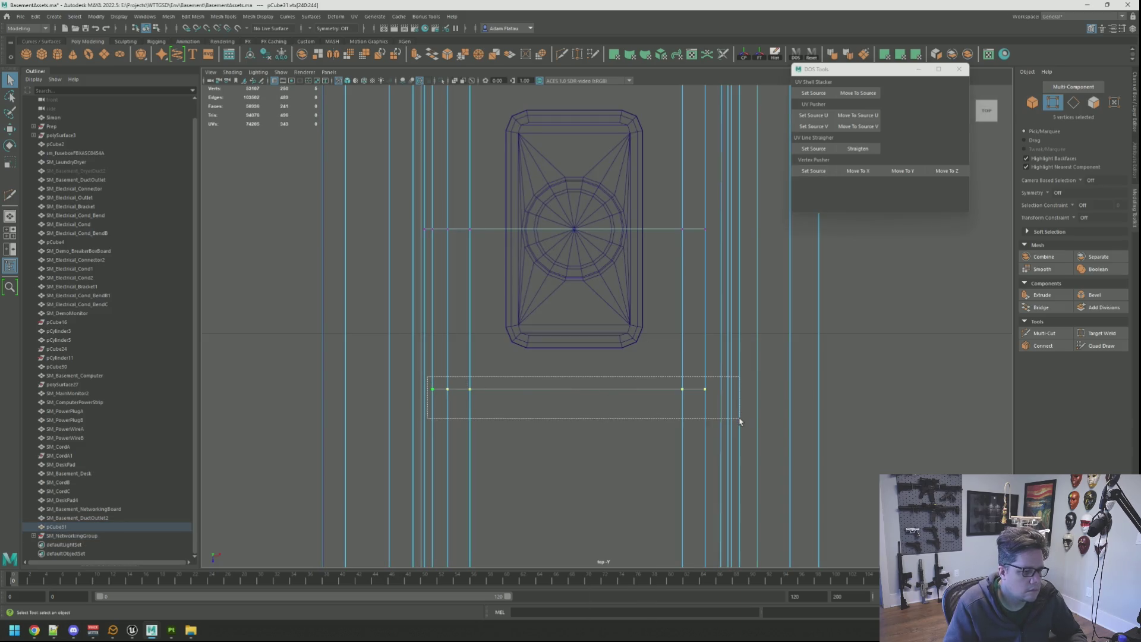
alt+middle_drag(657, 336, 659, 357)
click(947, 170)
mouse_move(706, 269)
alt+middle_down()
mouse_move(706, 301)
mouse_move(648, 327)
alt+middle_up()
Align the vertex row above the port to its top edge with Move To Y.
right_drag(602, 282, 611, 275)
right_click(597, 272)
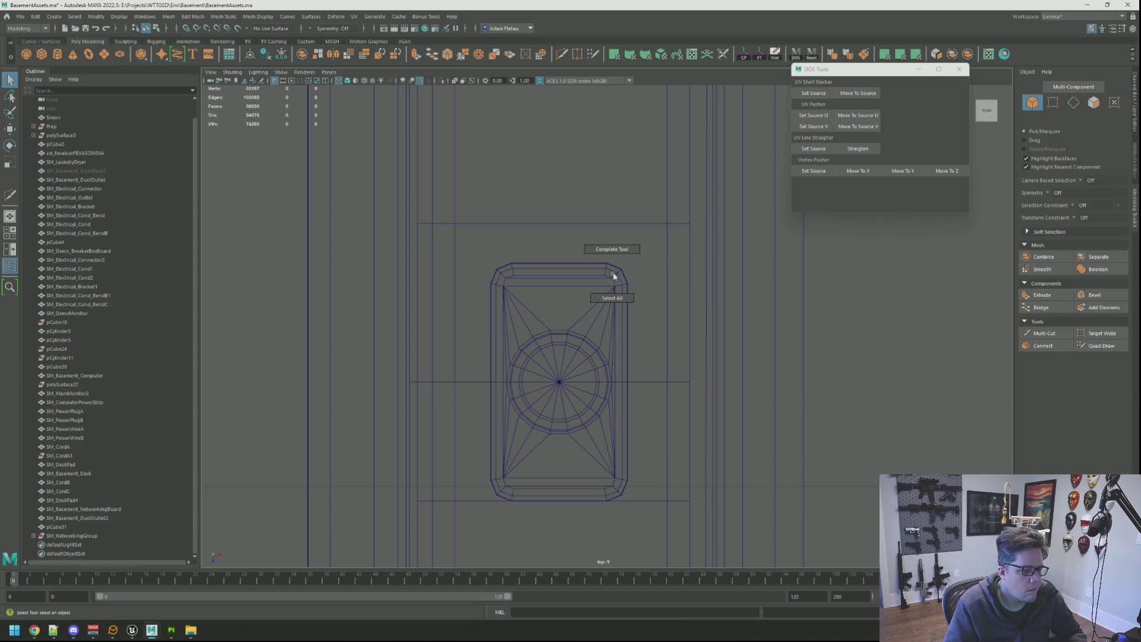
mouse_move(614, 274)
right_down()
mouse_move(581, 244)
mouse_move(621, 233)
mouse_move(571, 245)
right_up()
click(809, 172)
click(609, 247)
drag(684, 263, 680, 266)
scroll(659, 250, down, 3)
click(912, 168)
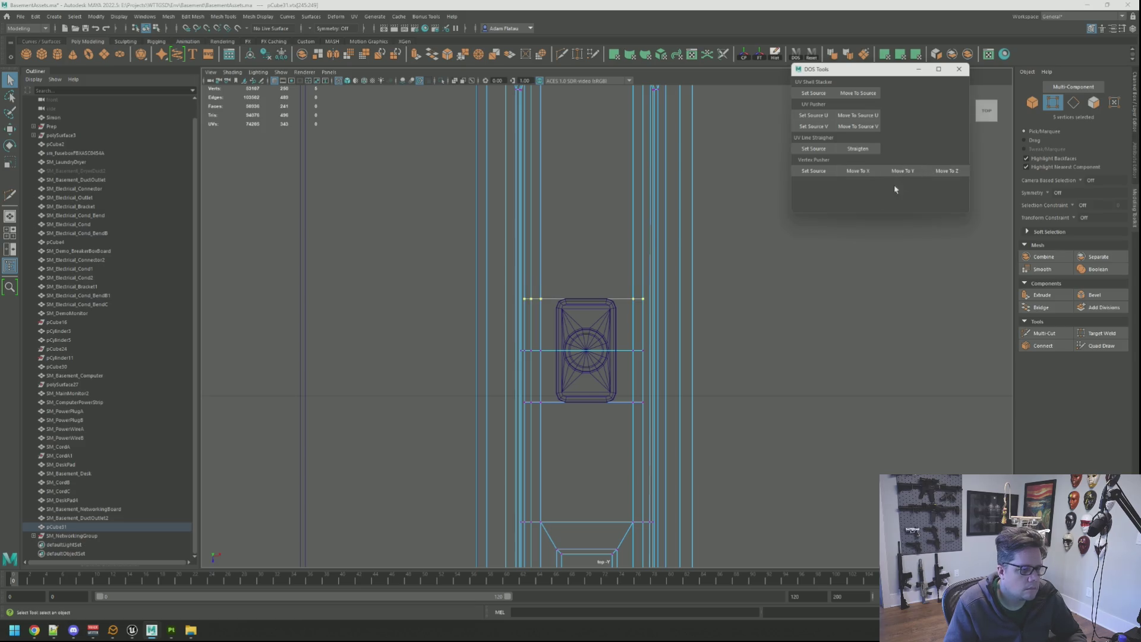
scroll(637, 307, up, 4)
Delete the middle edge loop across the port and select the bottom edge row.
right_drag(628, 301, 623, 278)
double_click(618, 299)
shift+right_drag(627, 335, 620, 355)
double_click(623, 361)
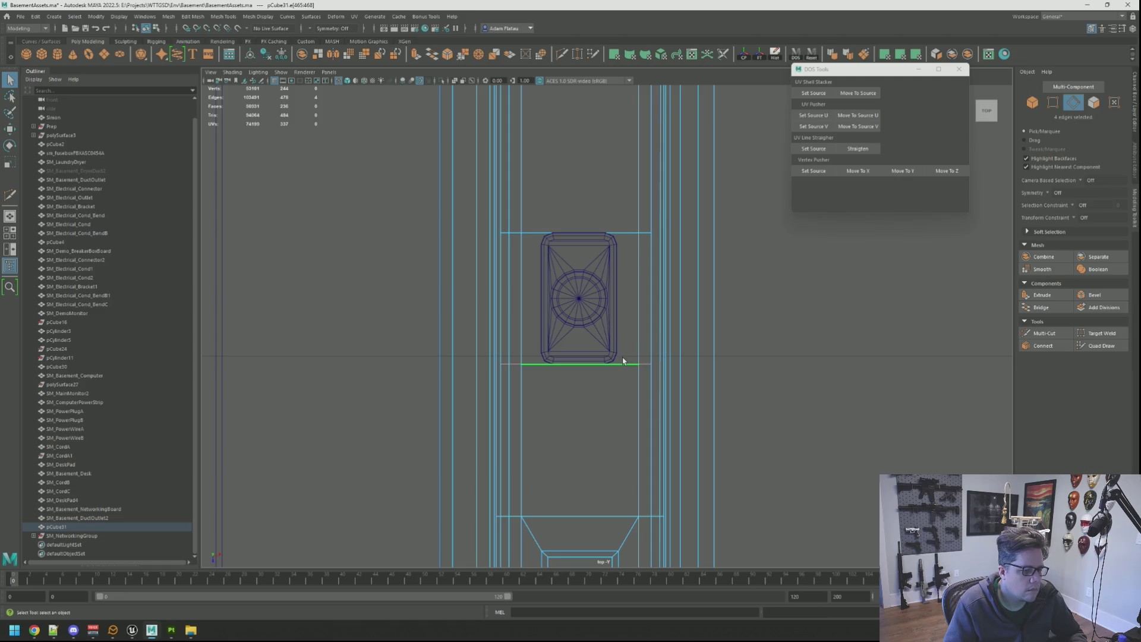
Scale the selected edge rows inward toward the plug port in the top view.
key(space)
key(space)
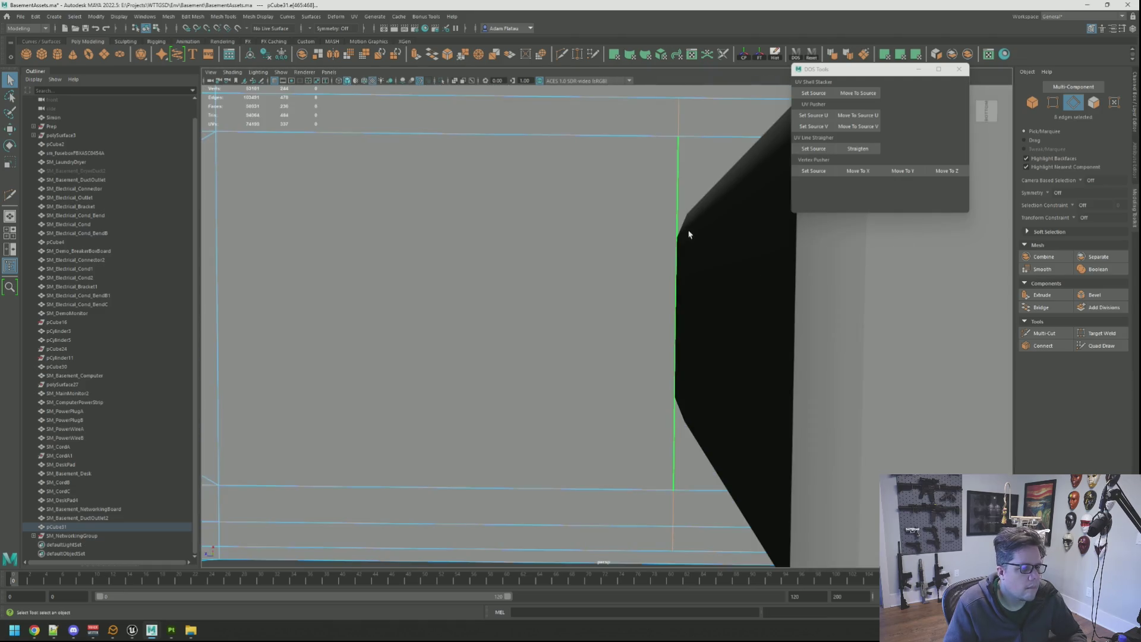
mouse_move(676, 246)
alt+right_down()
mouse_move(620, 260)
mouse_move(647, 275)
mouse_move(595, 272)
alt+right_up()
alt+drag(595, 272, 605, 274)
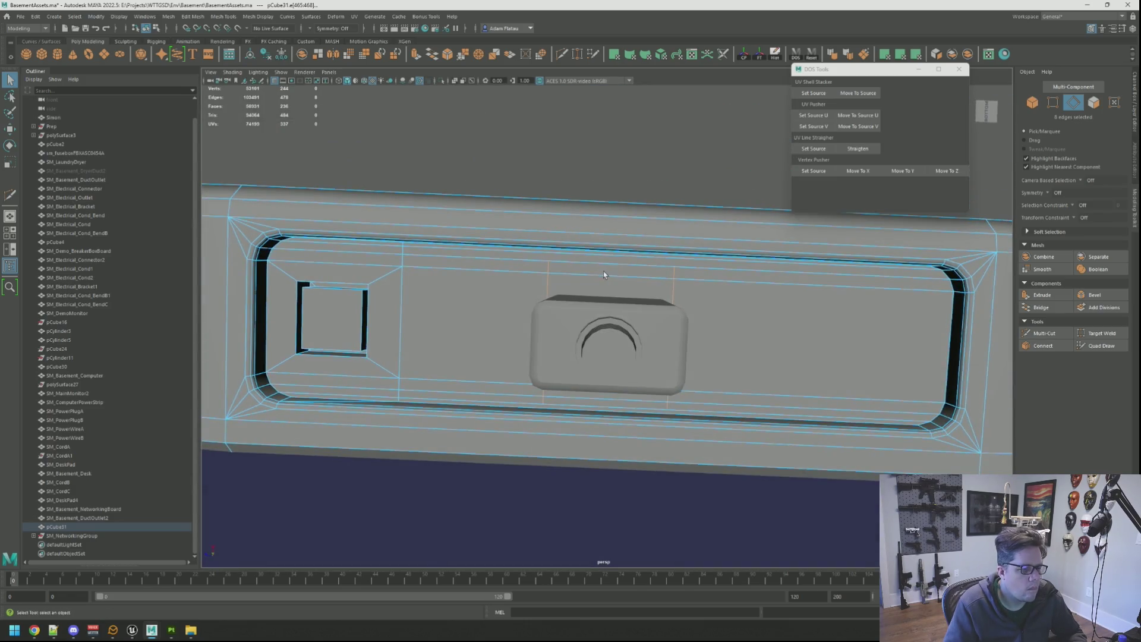
key(r)
drag(569, 335, 578, 335)
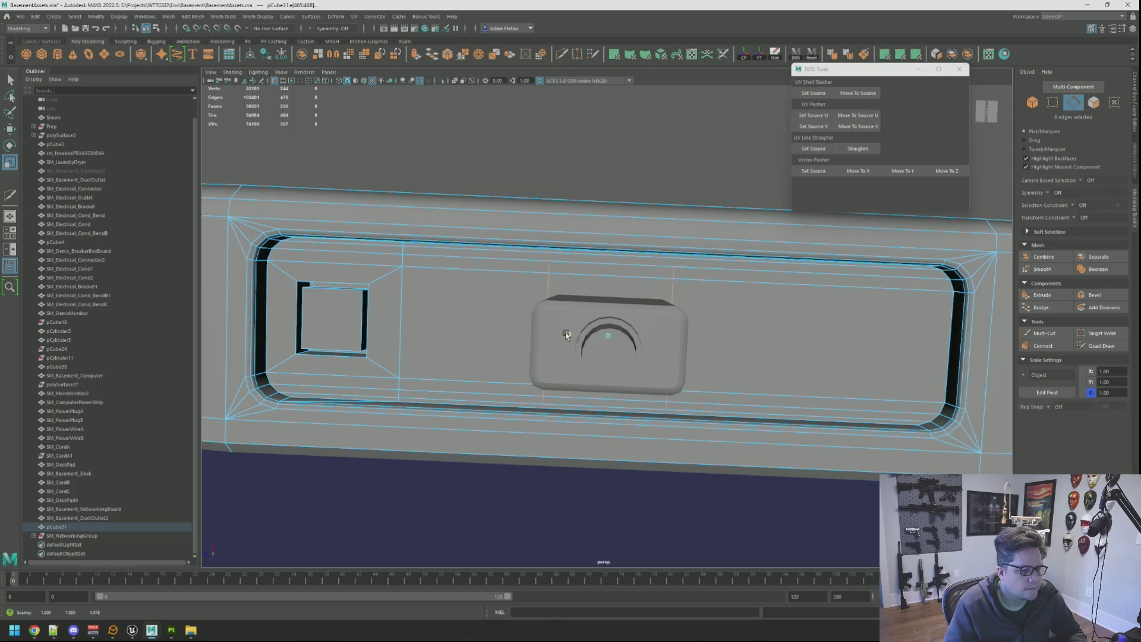
key(space)
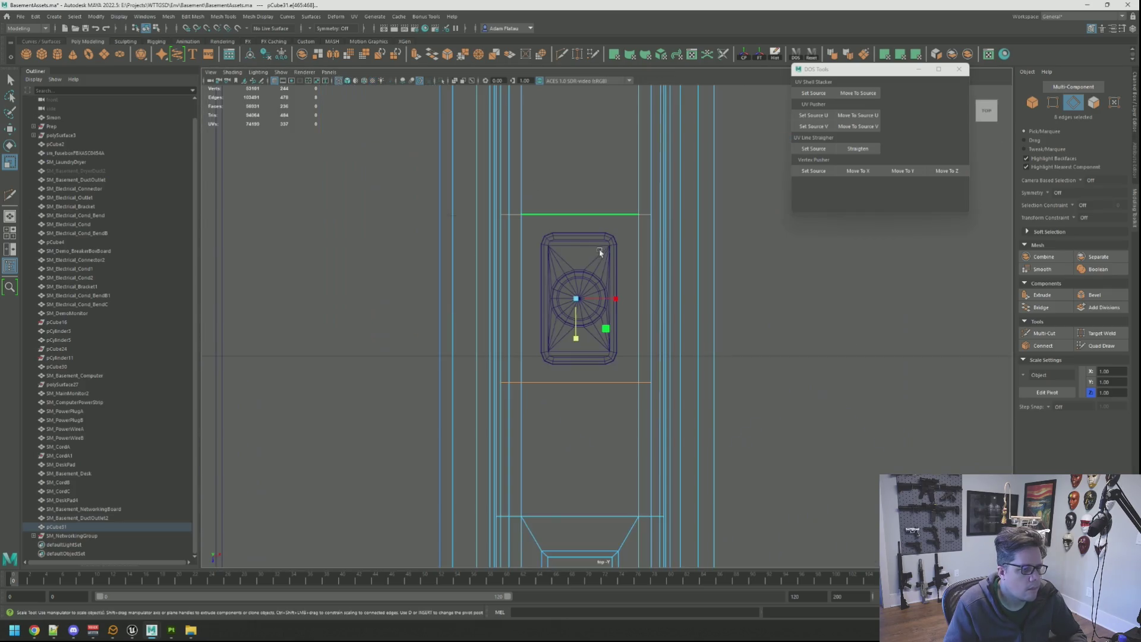
drag(577, 338, 578, 334)
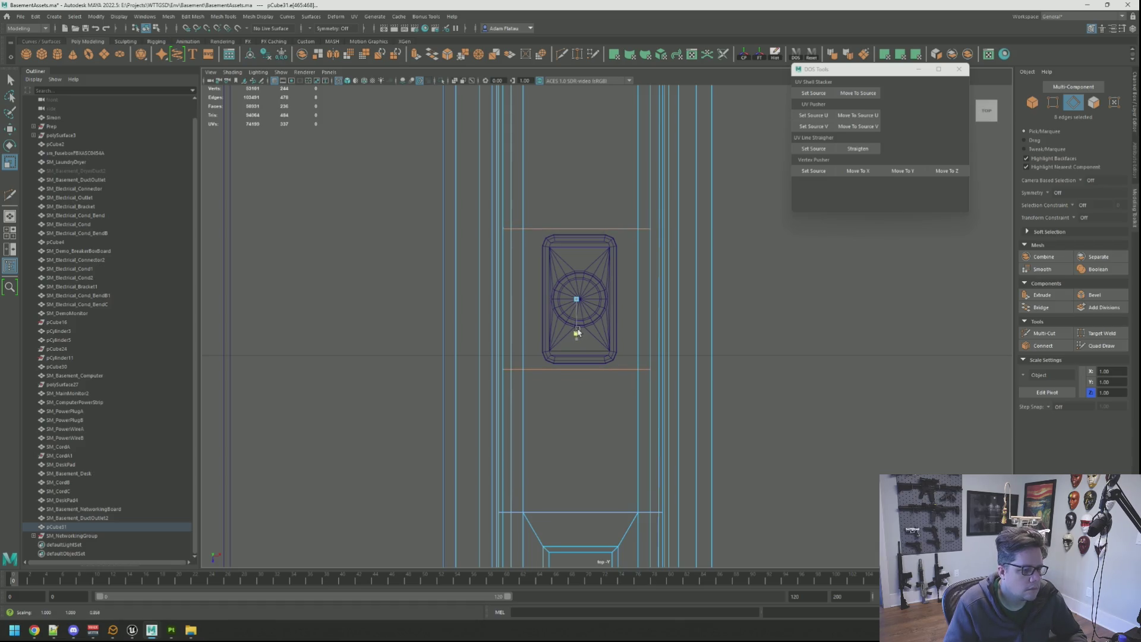
click(1045, 333)
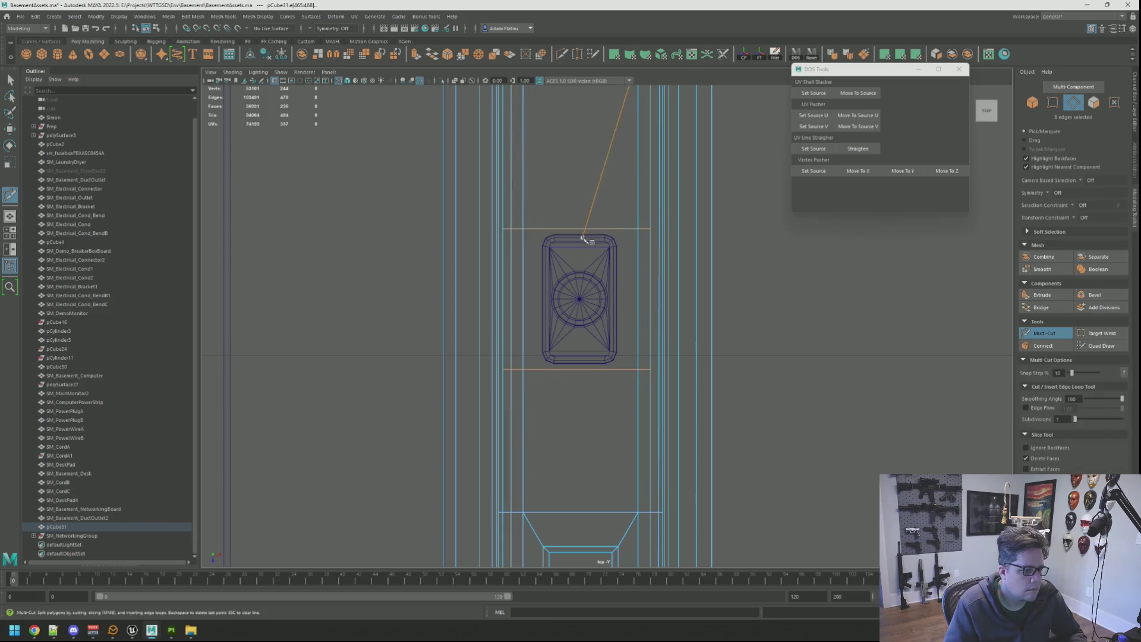
key(q)
Select the edge loop above the port and scale the rows outward to frame it.
key(F8)
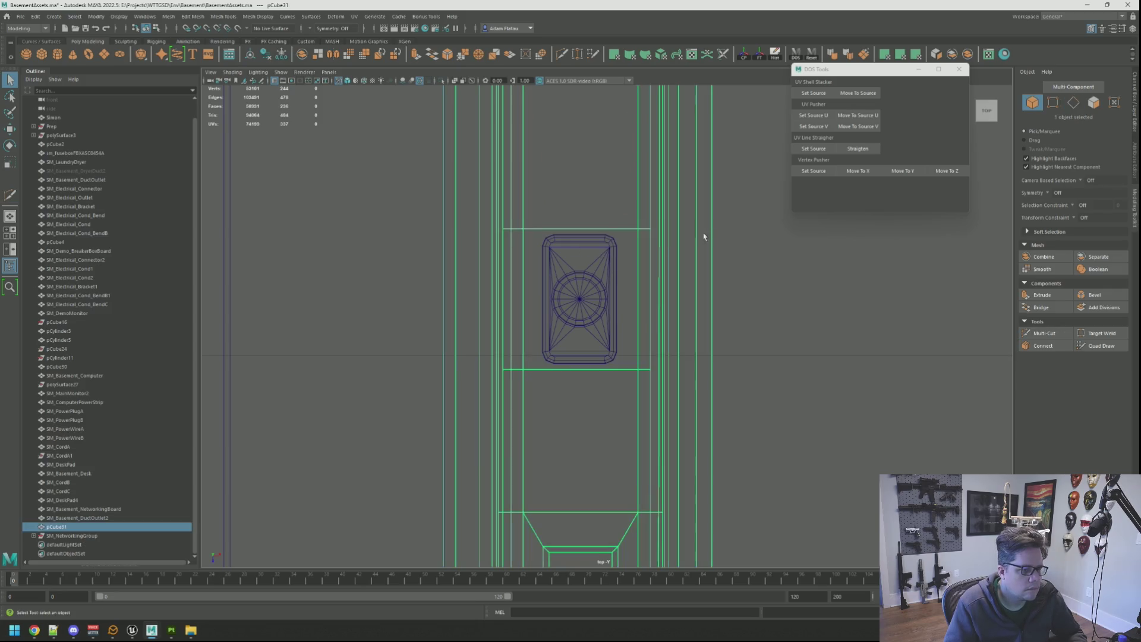
click(631, 242)
click(638, 232)
key(F9)
click(639, 229)
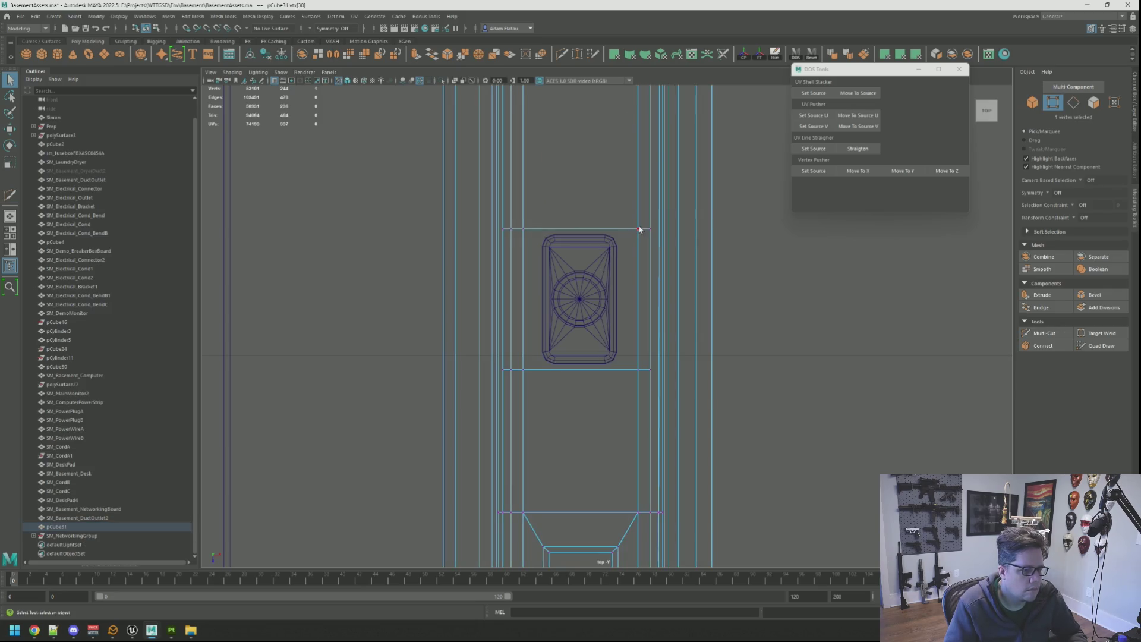
click(726, 265)
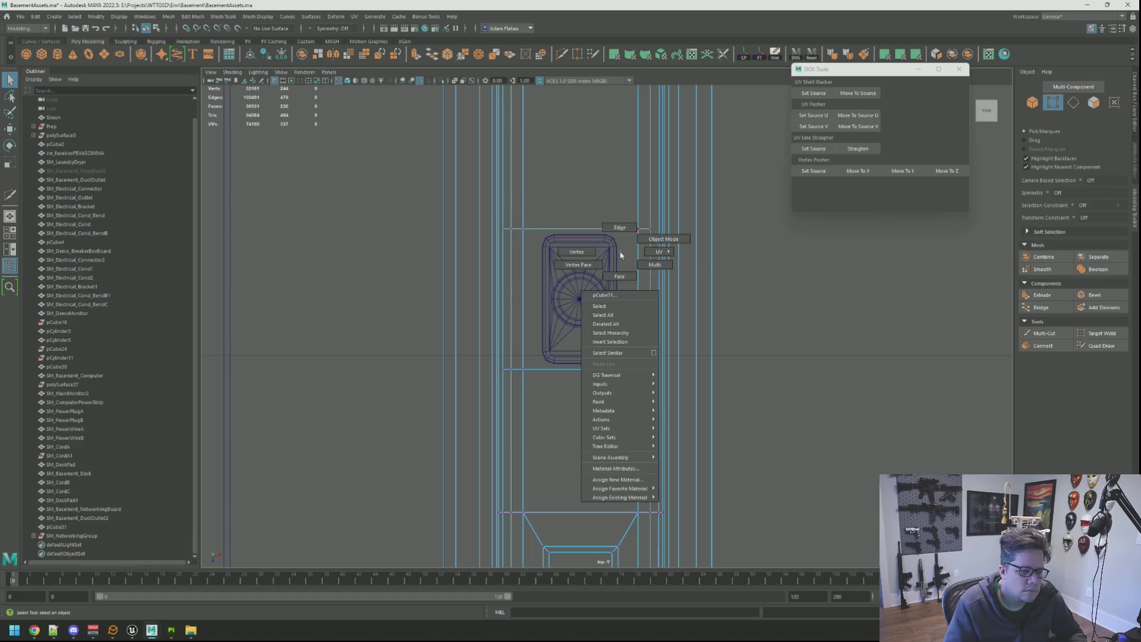
key(F10)
double_click(616, 235)
key(r)
drag(577, 336, 576, 344)
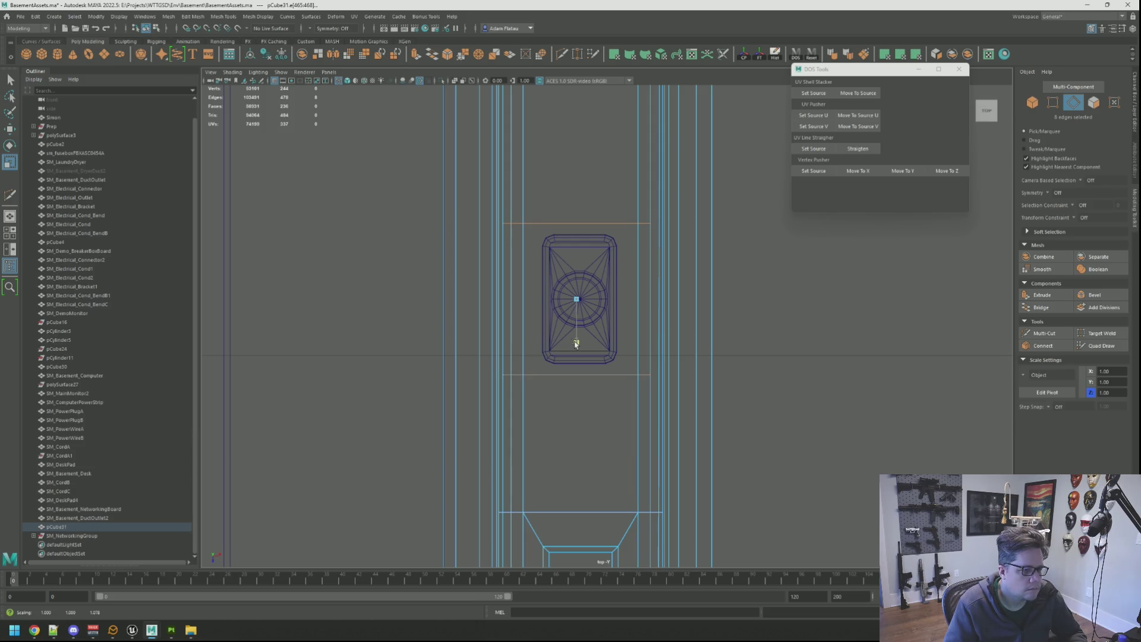
Multi-Cut a new edge line on the board beneath the plug button.
key(q)
mouse_move(708, 326)
right_down()
mouse_move(719, 319)
mouse_move(693, 328)
right_up()
click(626, 374)
right_drag(626, 374, 675, 351)
click(1045, 333)
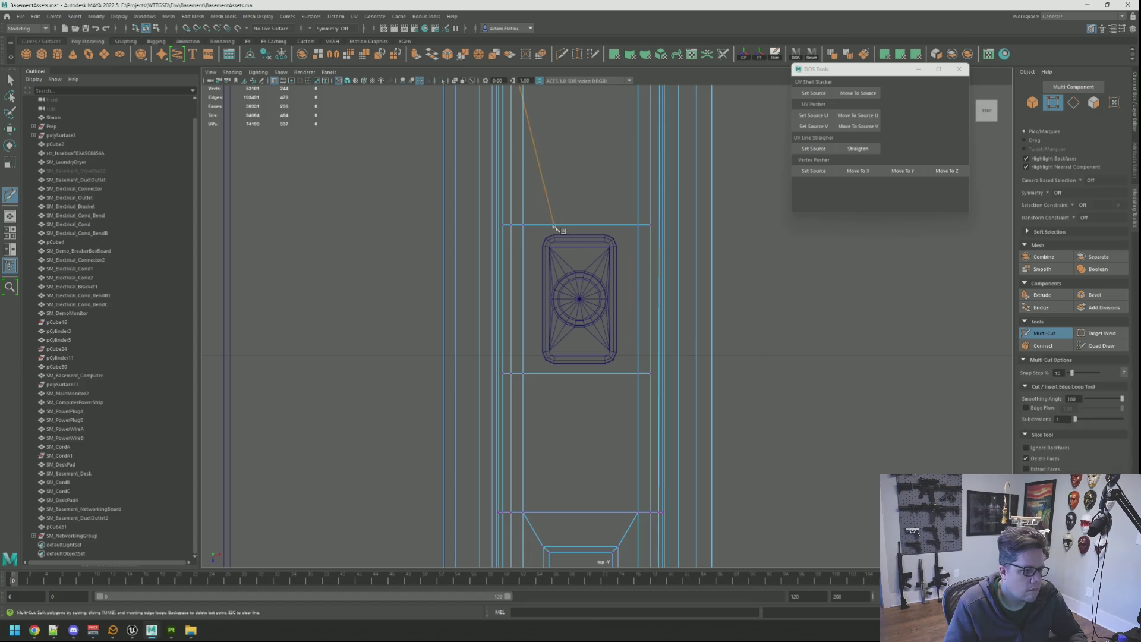
mouse_move(709, 210)
alt+mouse_down()
mouse_move(657, 288)
mouse_move(667, 266)
mouse_move(654, 278)
alt+mouse_up()
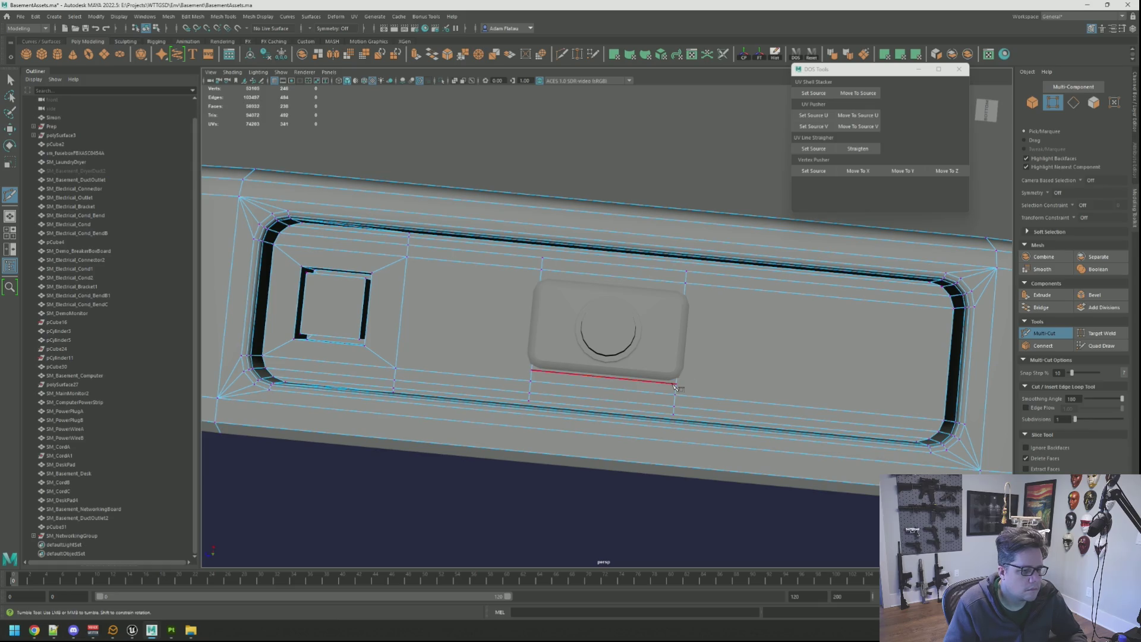
key(q)
right_drag(629, 332, 586, 321)
key(space)
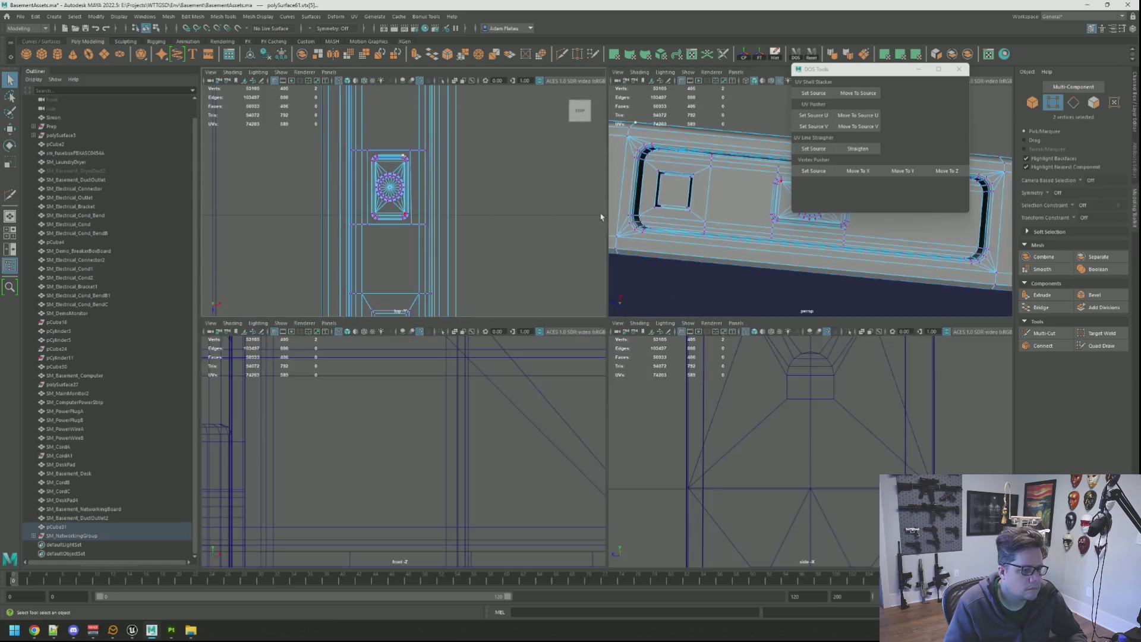